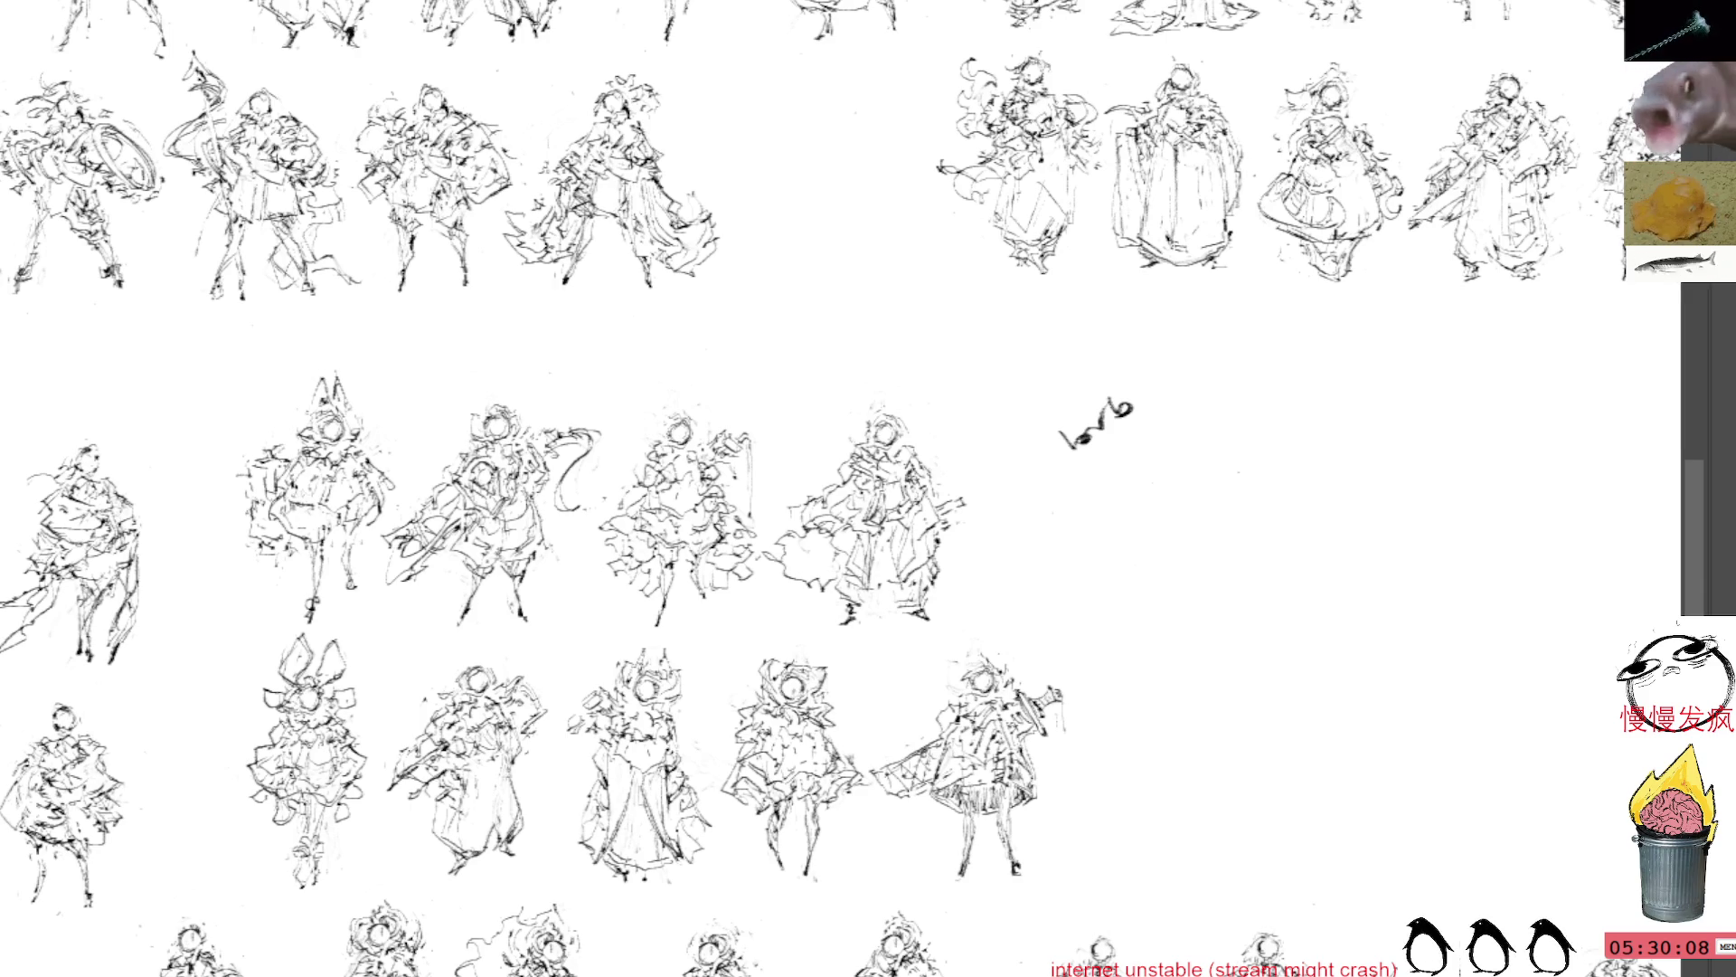
Step: Erase the 'love' scribble from the thumbnail sheet and deselect
{"action": "left_click_drag", "start_coordinate": [1099, 375], "coordinate": [1122, 354]}
{"action": "key", "text": "Delete"}
{"action": "key", "text": "ctrl+d"}
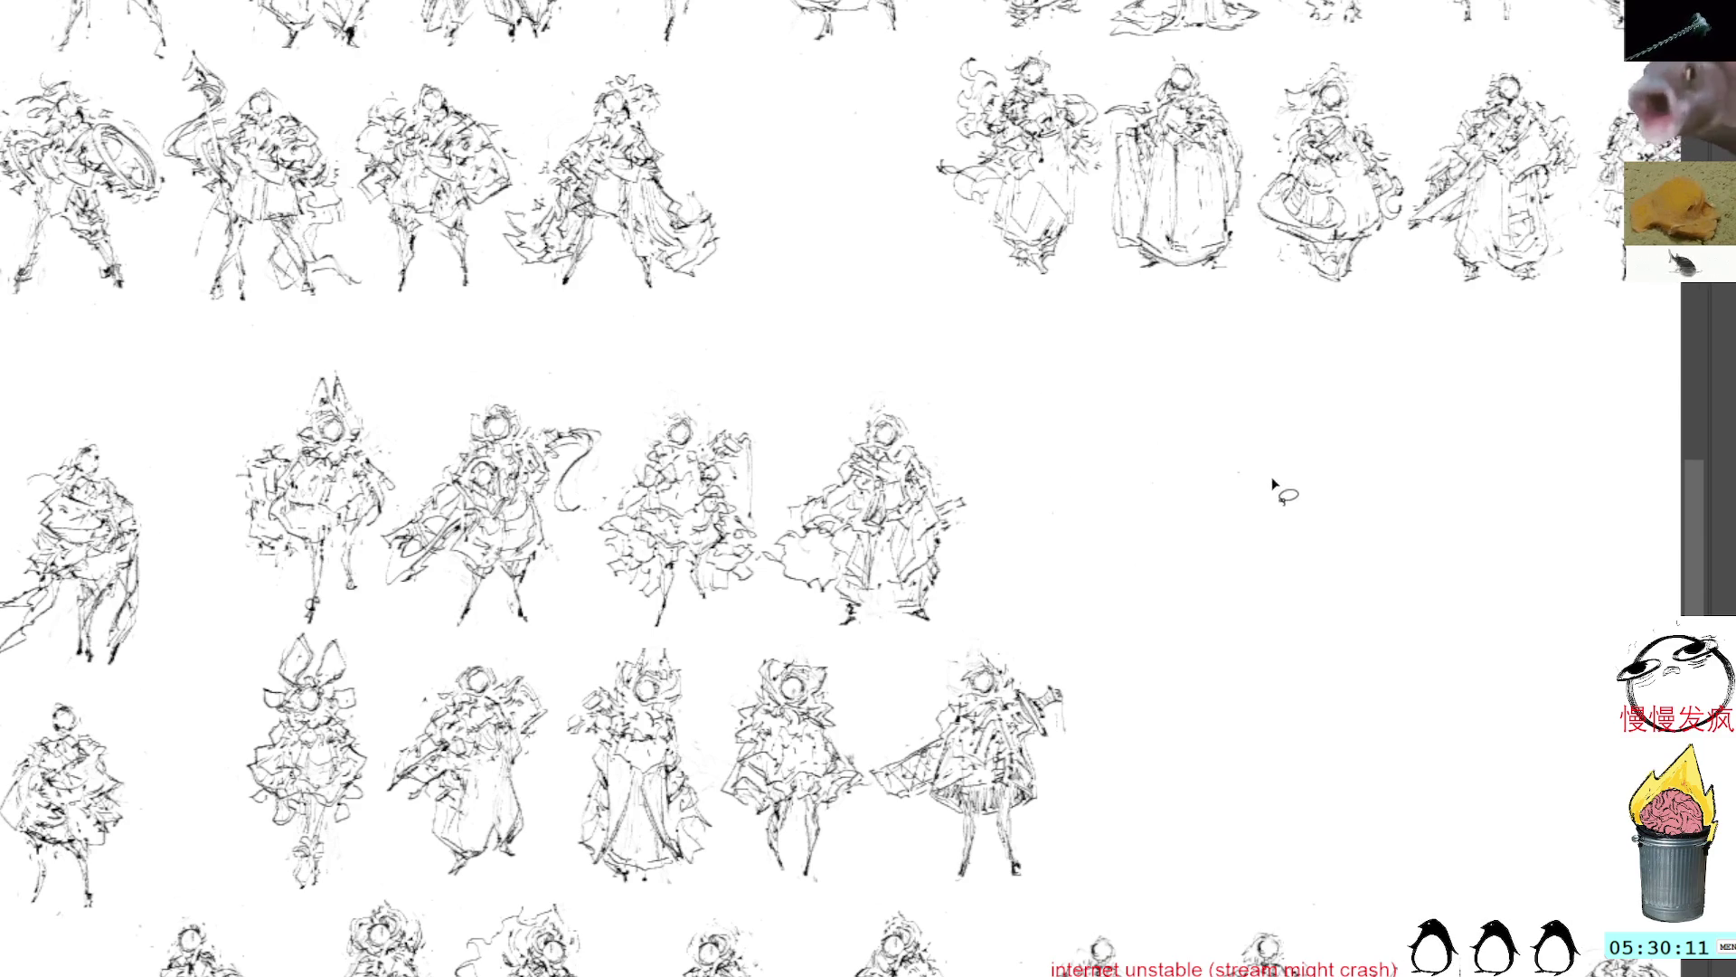
Step: Paste the new rough figure sketch into the empty middle of the second row
{"action": "left_click_drag", "start_coordinate": [1232, 447], "coordinate": [1136, 404]}
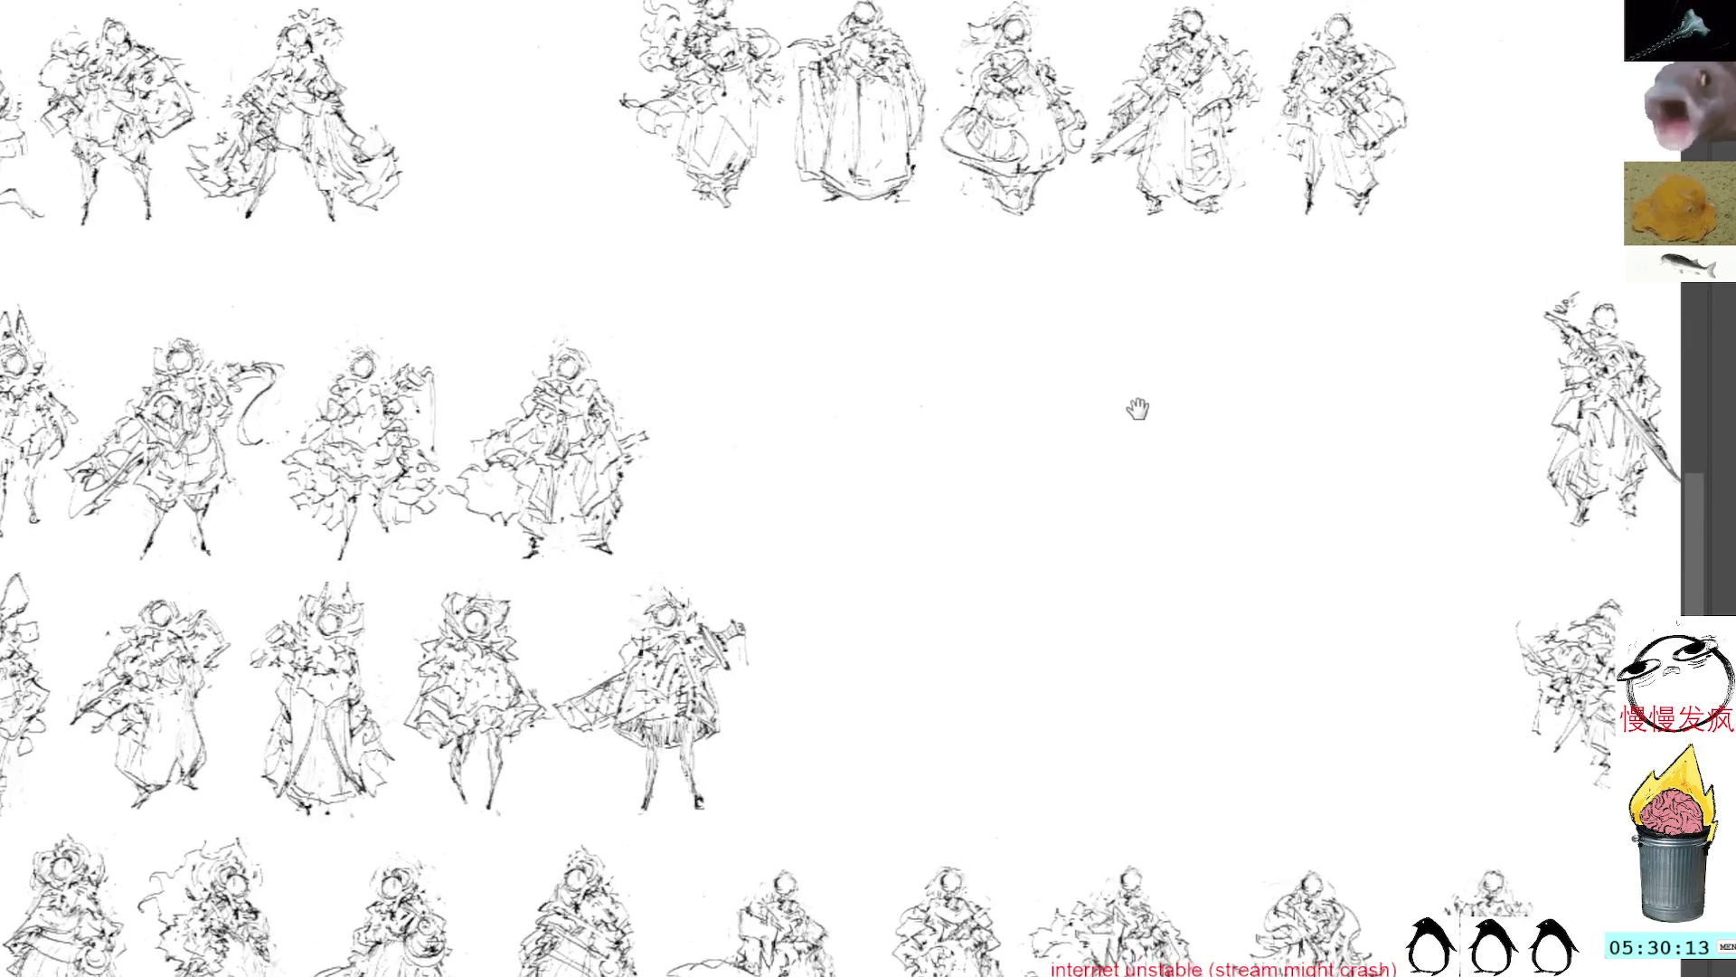
{"action": "key", "text": "ctrl+v"}
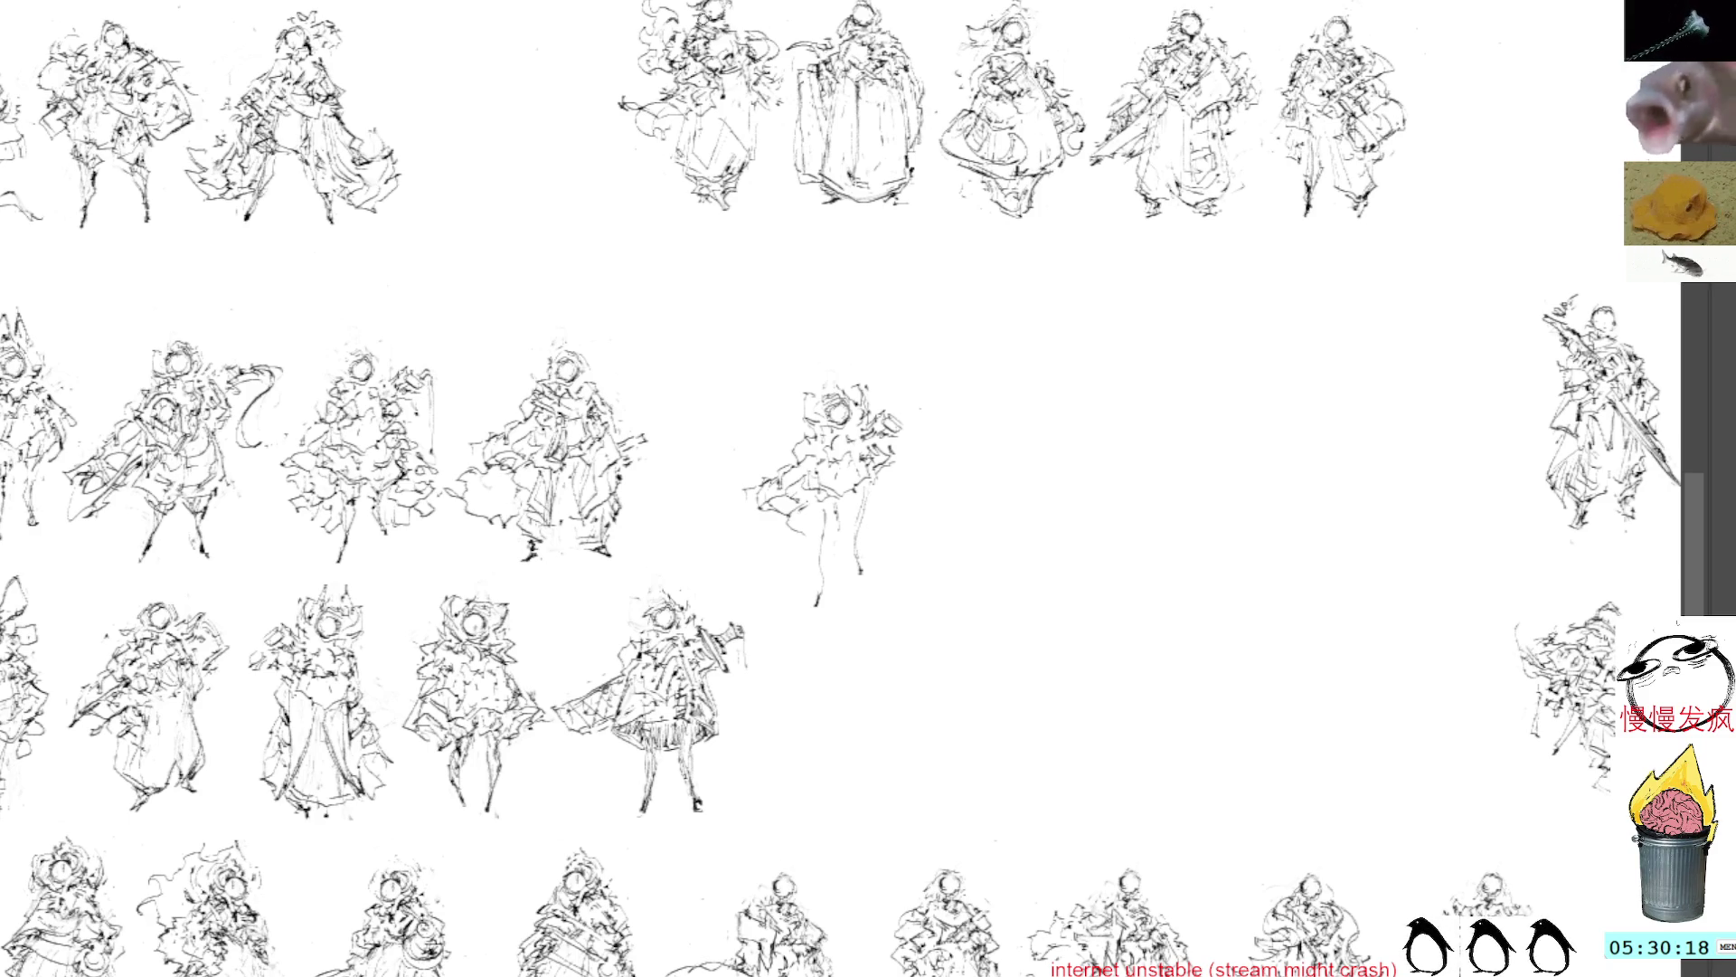
{"action": "left_click", "coordinate": [860, 438]}
Step: Nudge the pasted sketch up and right, then rotate its selected head and side parts
{"action": "left_click_drag", "start_coordinate": [860, 438], "coordinate": [964, 413]}
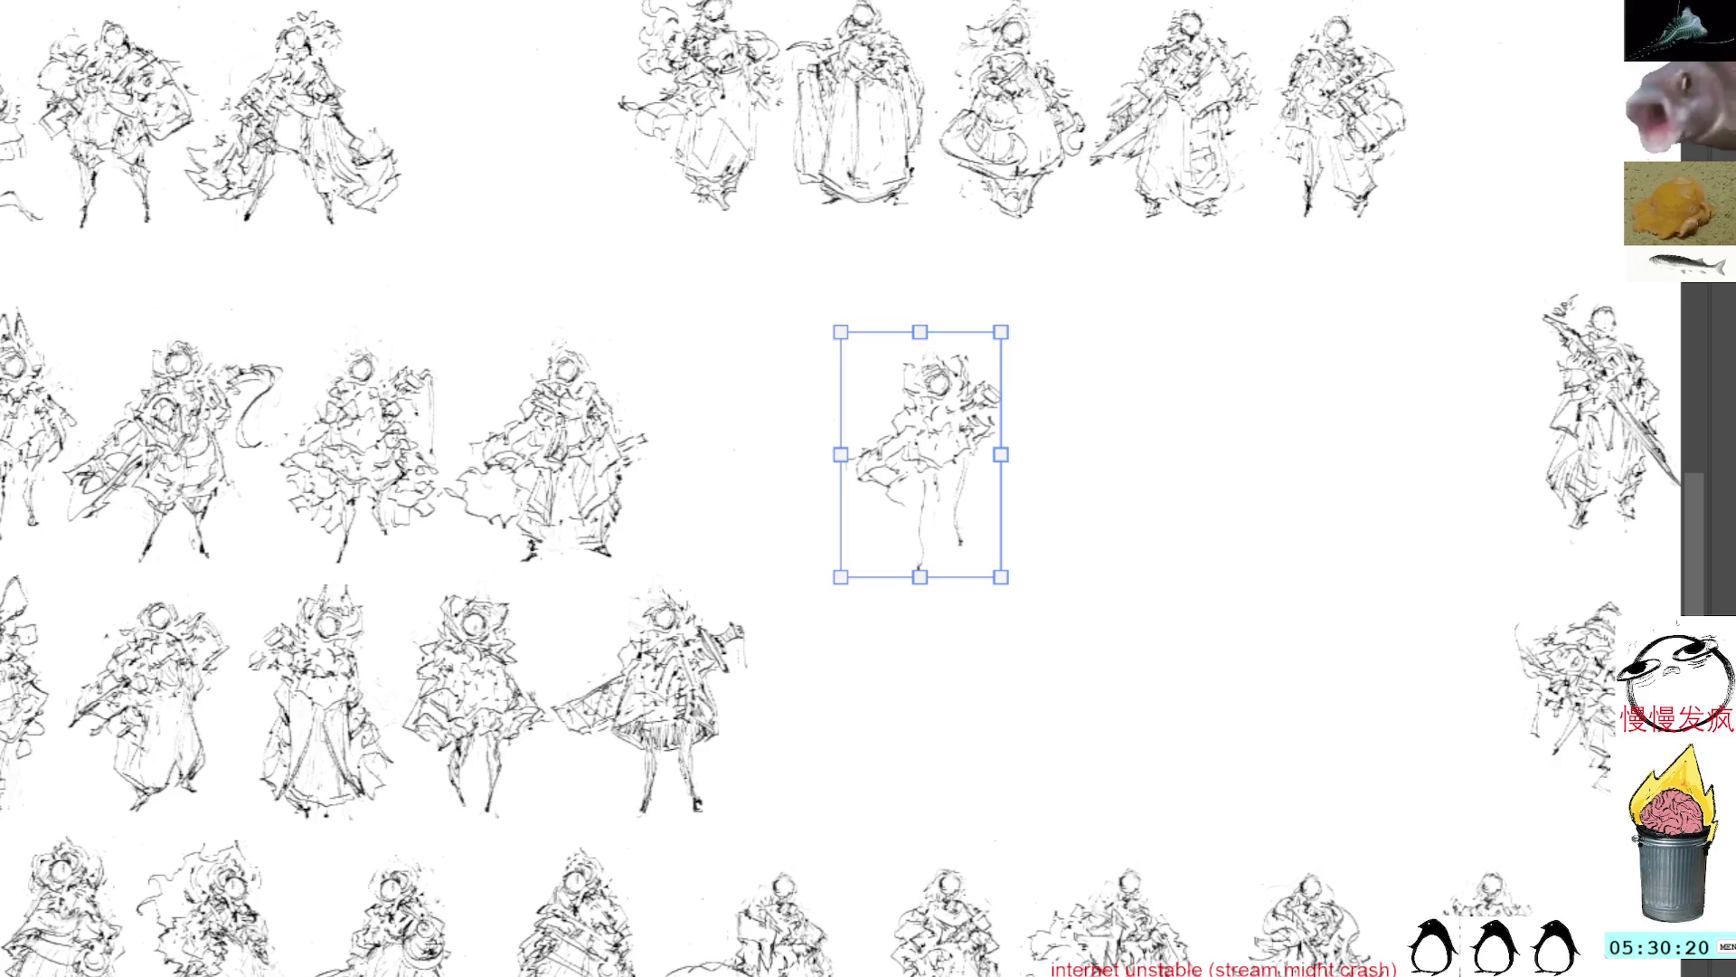
{"action": "key", "text": "Return"}
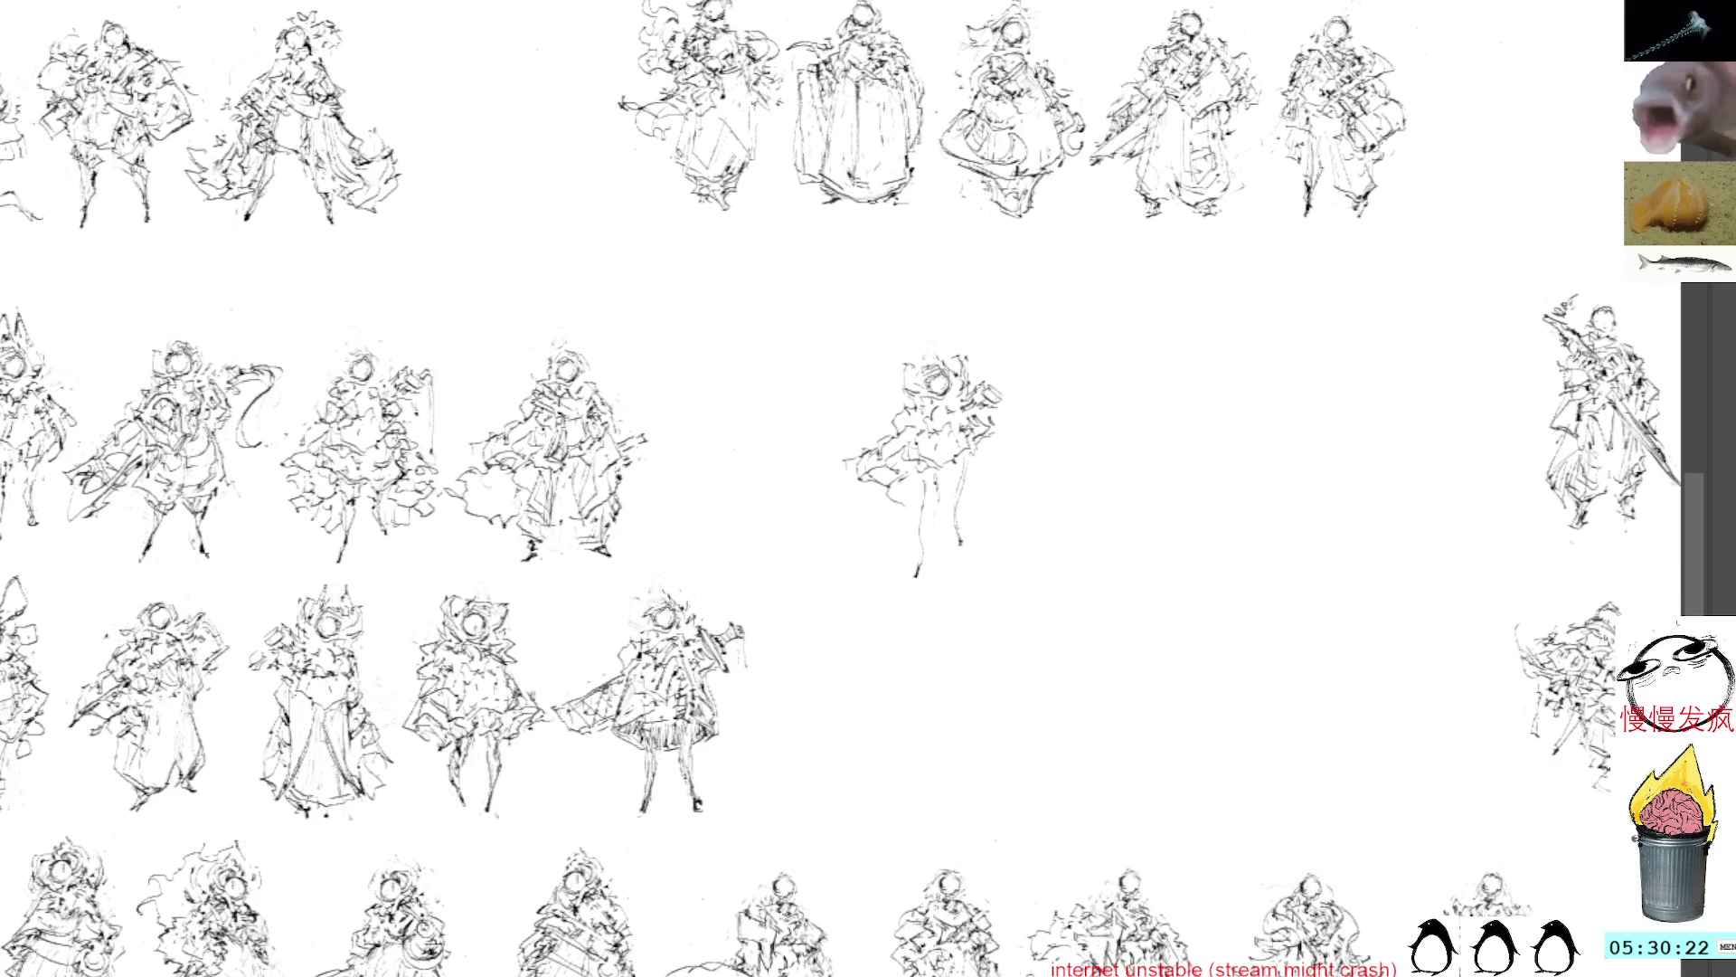
{"action": "mouse_move", "coordinate": [959, 371]}
{"action": "left_mouse_down"}
{"action": "mouse_move", "coordinate": [1021, 432]}
{"action": "mouse_move", "coordinate": [964, 398]}
{"action": "left_mouse_up"}
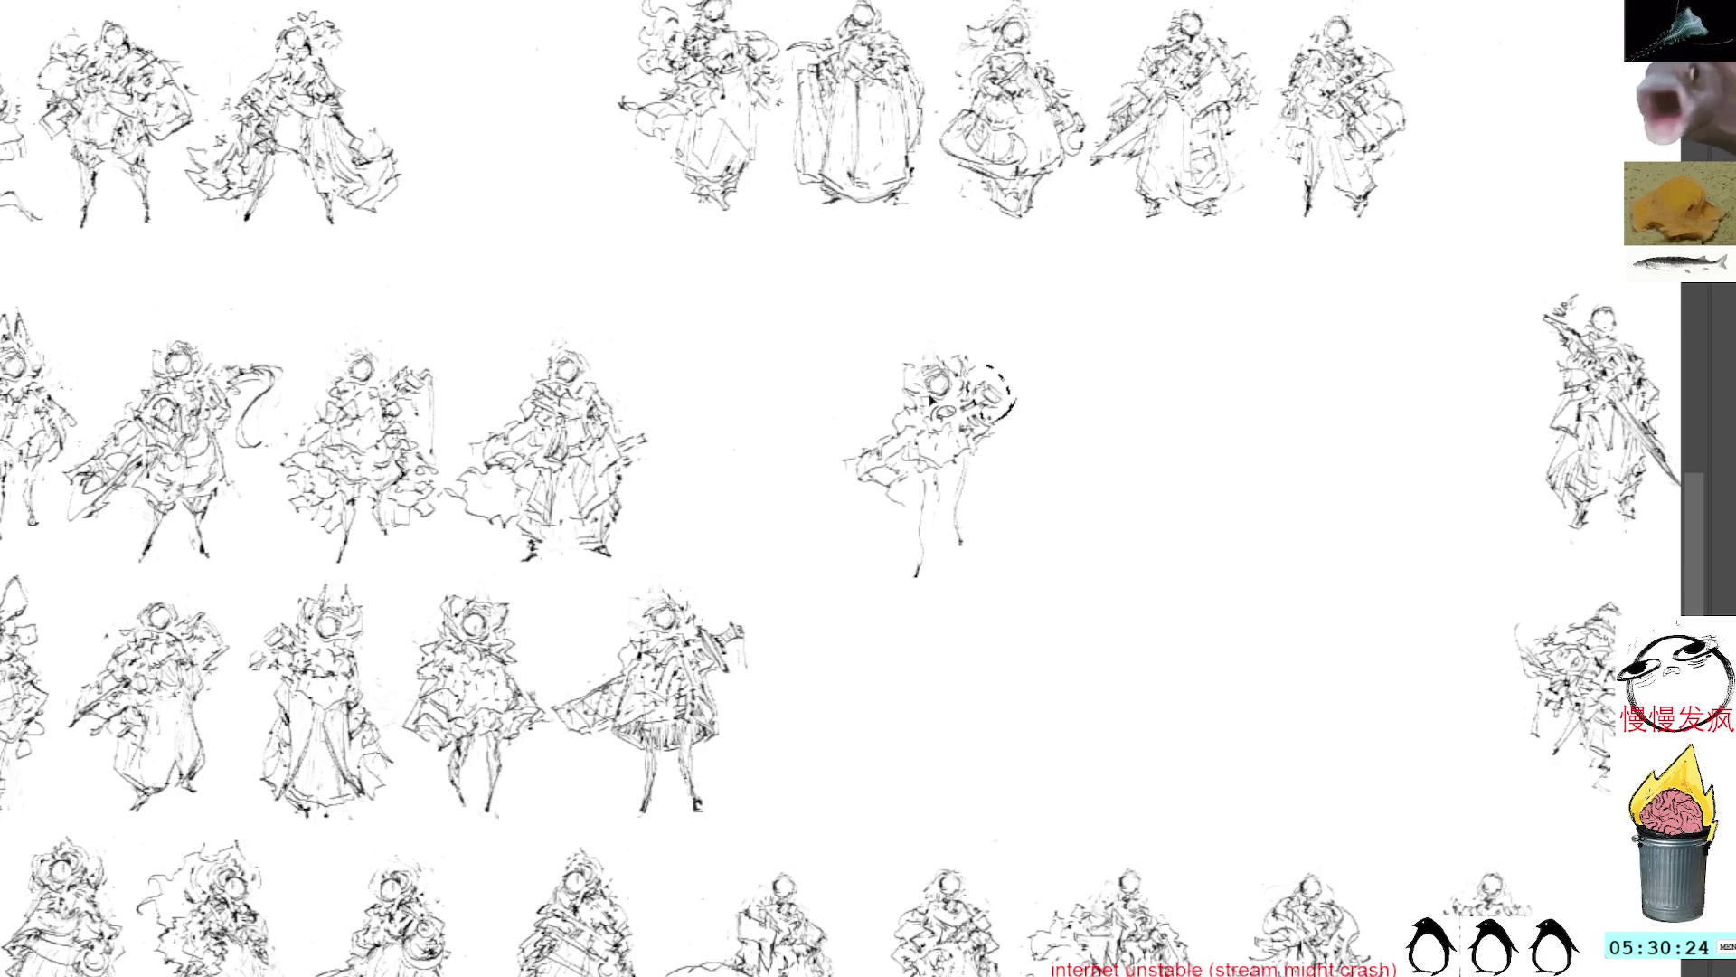
{"action": "mouse_move", "coordinate": [915, 495]}
{"action": "left_mouse_down"}
{"action": "mouse_move", "coordinate": [854, 452]}
{"action": "mouse_move", "coordinate": [900, 523]}
{"action": "left_mouse_up"}
{"action": "key", "text": "ctrl+t"}
{"action": "mouse_move", "coordinate": [1026, 325]}
{"action": "left_mouse_down"}
{"action": "mouse_move", "coordinate": [1081, 434]}
{"action": "mouse_move", "coordinate": [1037, 380]}
{"action": "left_mouse_up"}
{"action": "mouse_move", "coordinate": [968, 425]}
{"action": "left_mouse_down"}
{"action": "mouse_move", "coordinate": [942, 428]}
{"action": "mouse_move", "coordinate": [963, 452]}
{"action": "left_mouse_up"}
{"action": "key", "text": "Return"}
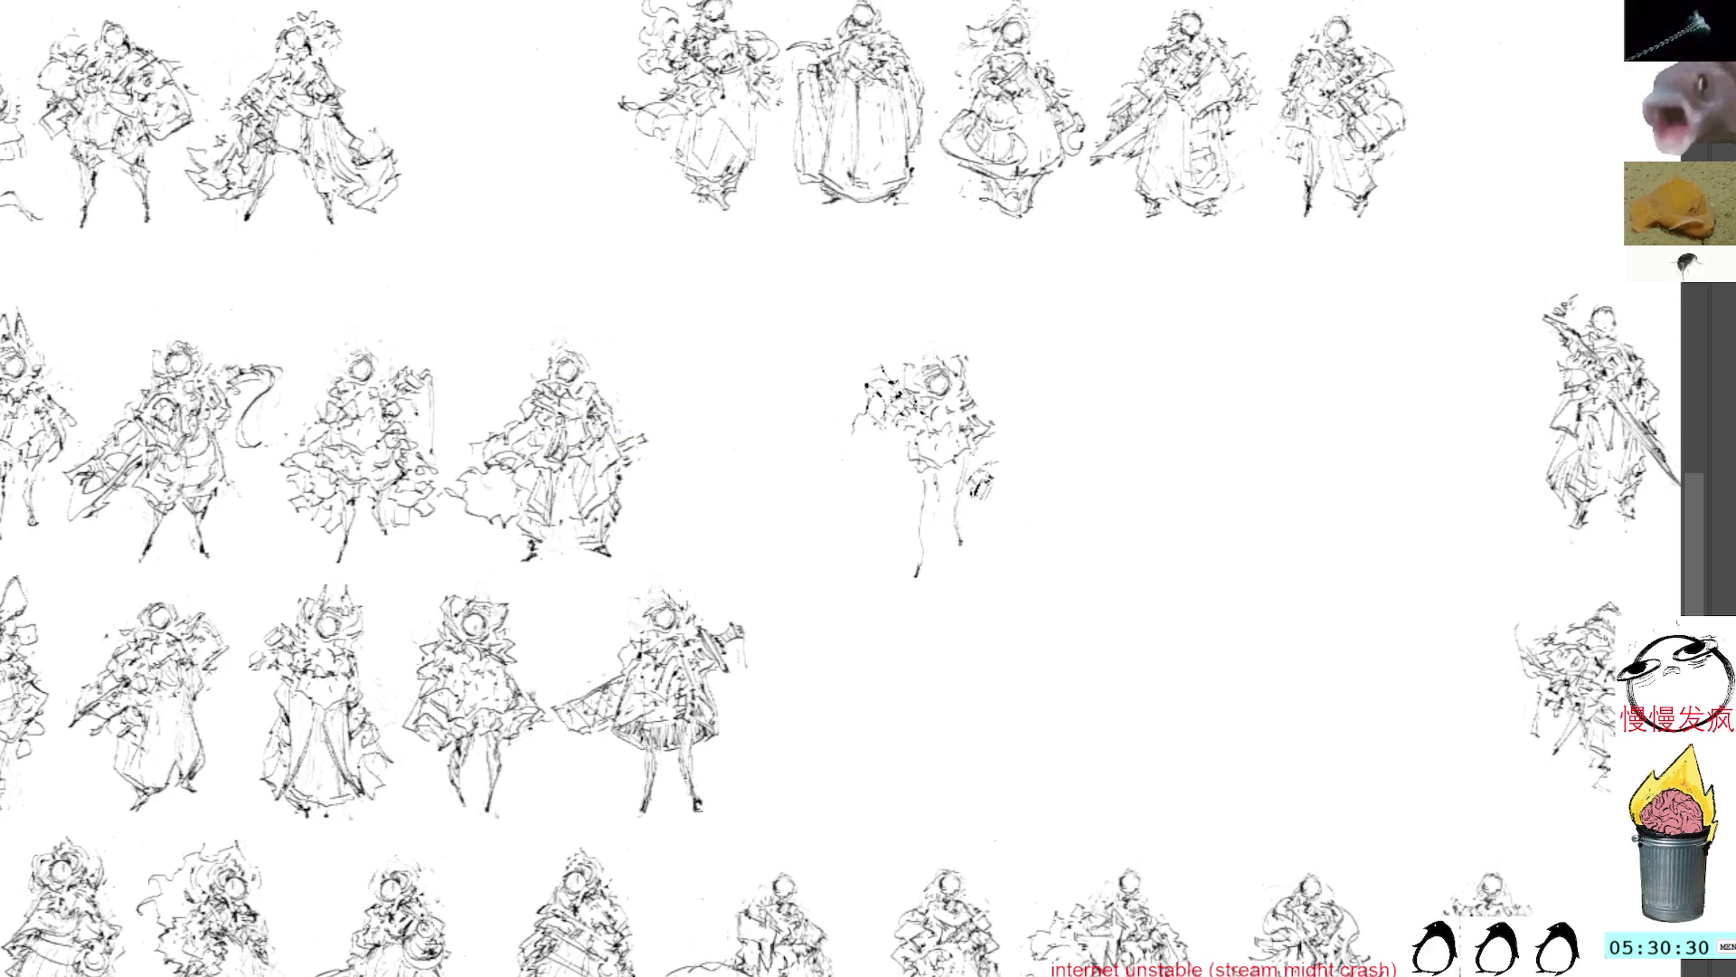
Step: Extend the figure's lower-right leg and cloth lines, and add dark marks on the shield
{"action": "key", "text": "b"}
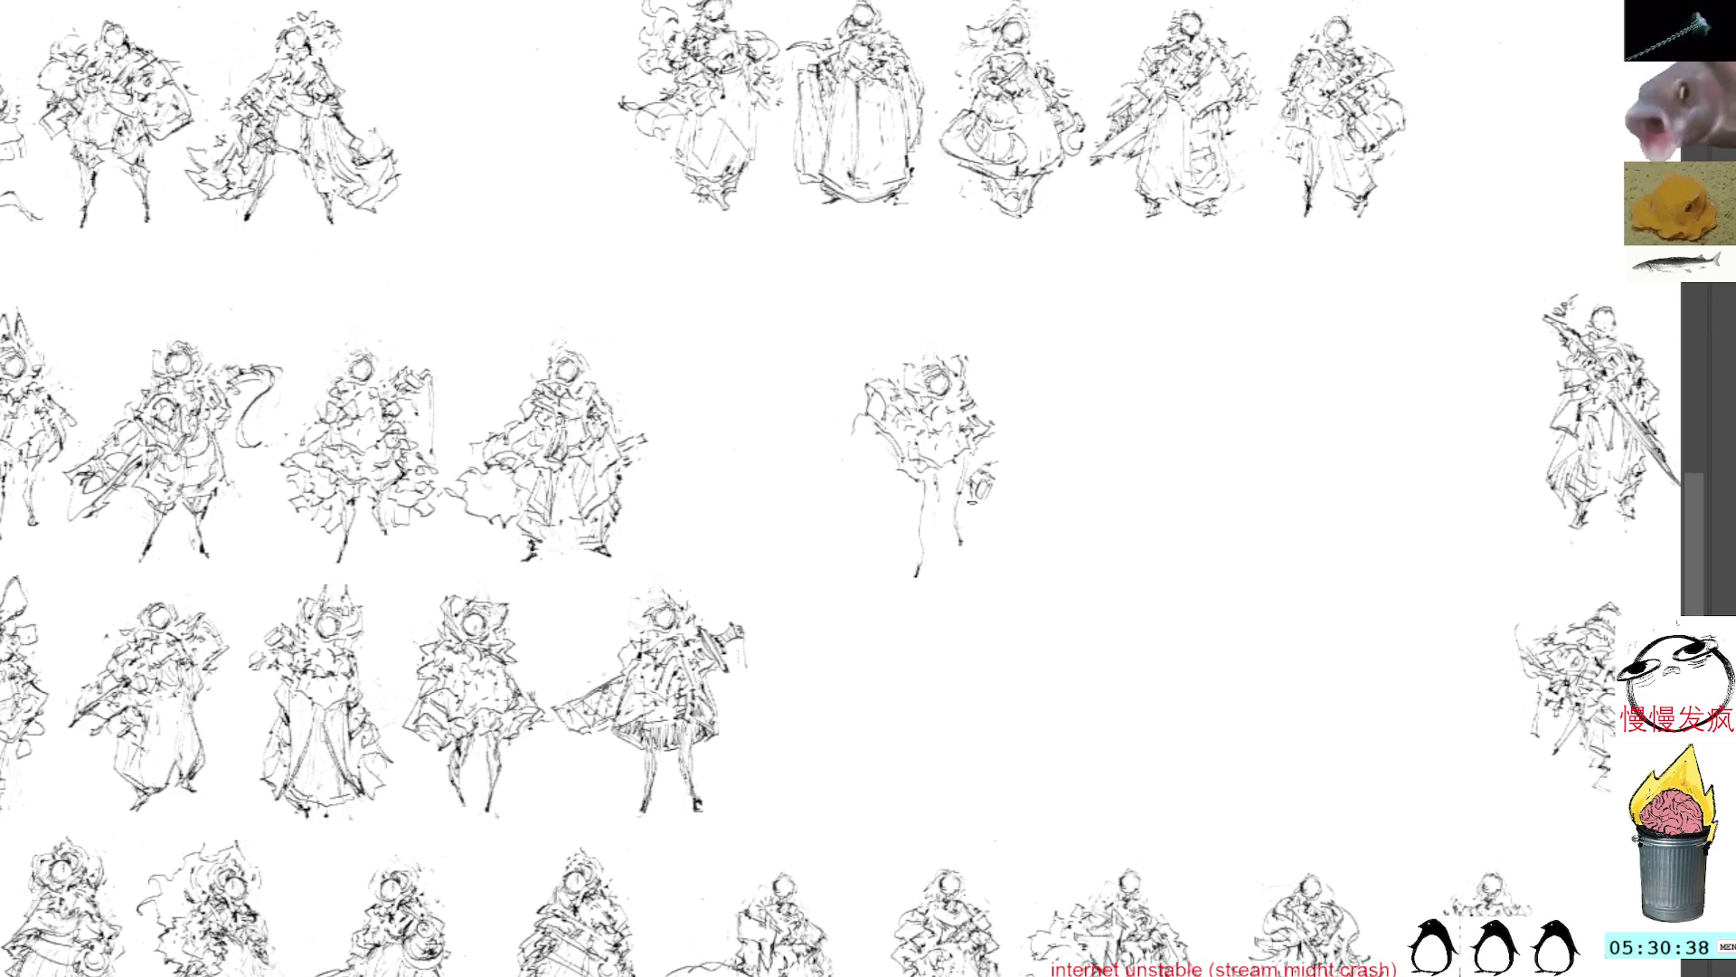
{"action": "mouse_move", "coordinate": [968, 496]}
{"action": "left_mouse_down"}
{"action": "mouse_move", "coordinate": [1012, 557]}
{"action": "mouse_move", "coordinate": [986, 522]}
{"action": "mouse_move", "coordinate": [996, 533]}
{"action": "left_mouse_up"}
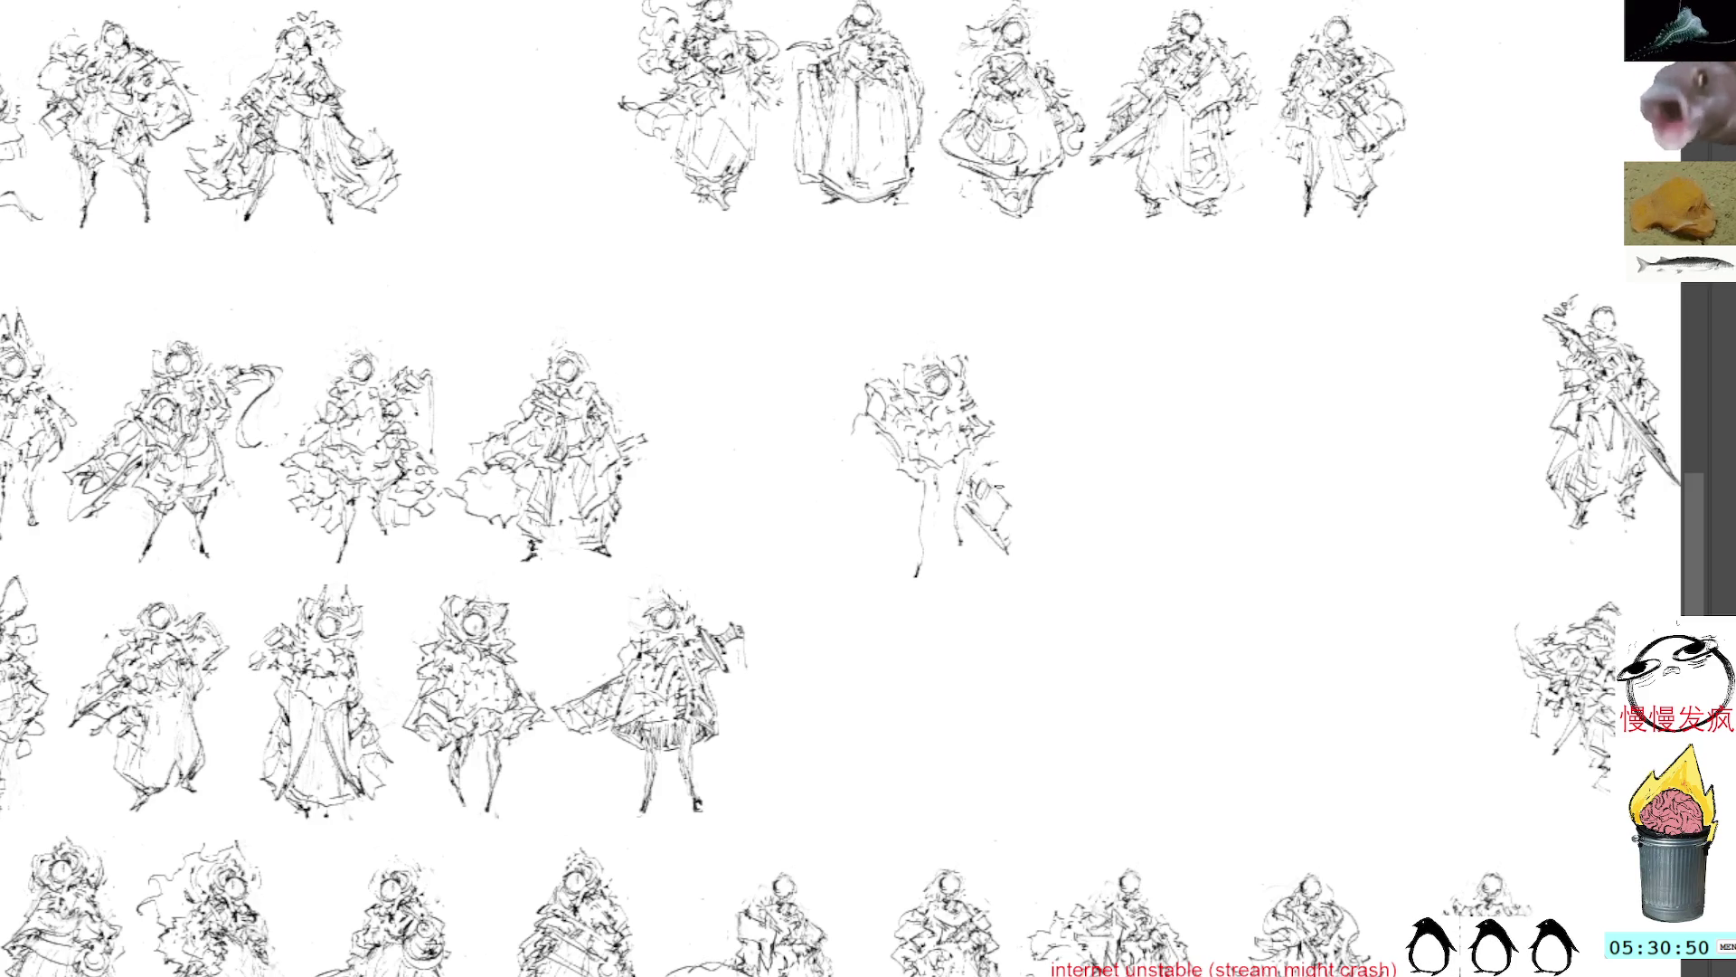
{"action": "mouse_move", "coordinate": [995, 493]}
{"action": "left_mouse_down"}
{"action": "mouse_move", "coordinate": [1020, 538]}
{"action": "mouse_move", "coordinate": [1022, 497]}
{"action": "left_mouse_up"}
{"action": "mouse_move", "coordinate": [986, 442]}
{"action": "left_mouse_down"}
{"action": "mouse_move", "coordinate": [1022, 502]}
{"action": "mouse_move", "coordinate": [1006, 465]}
{"action": "left_mouse_up"}
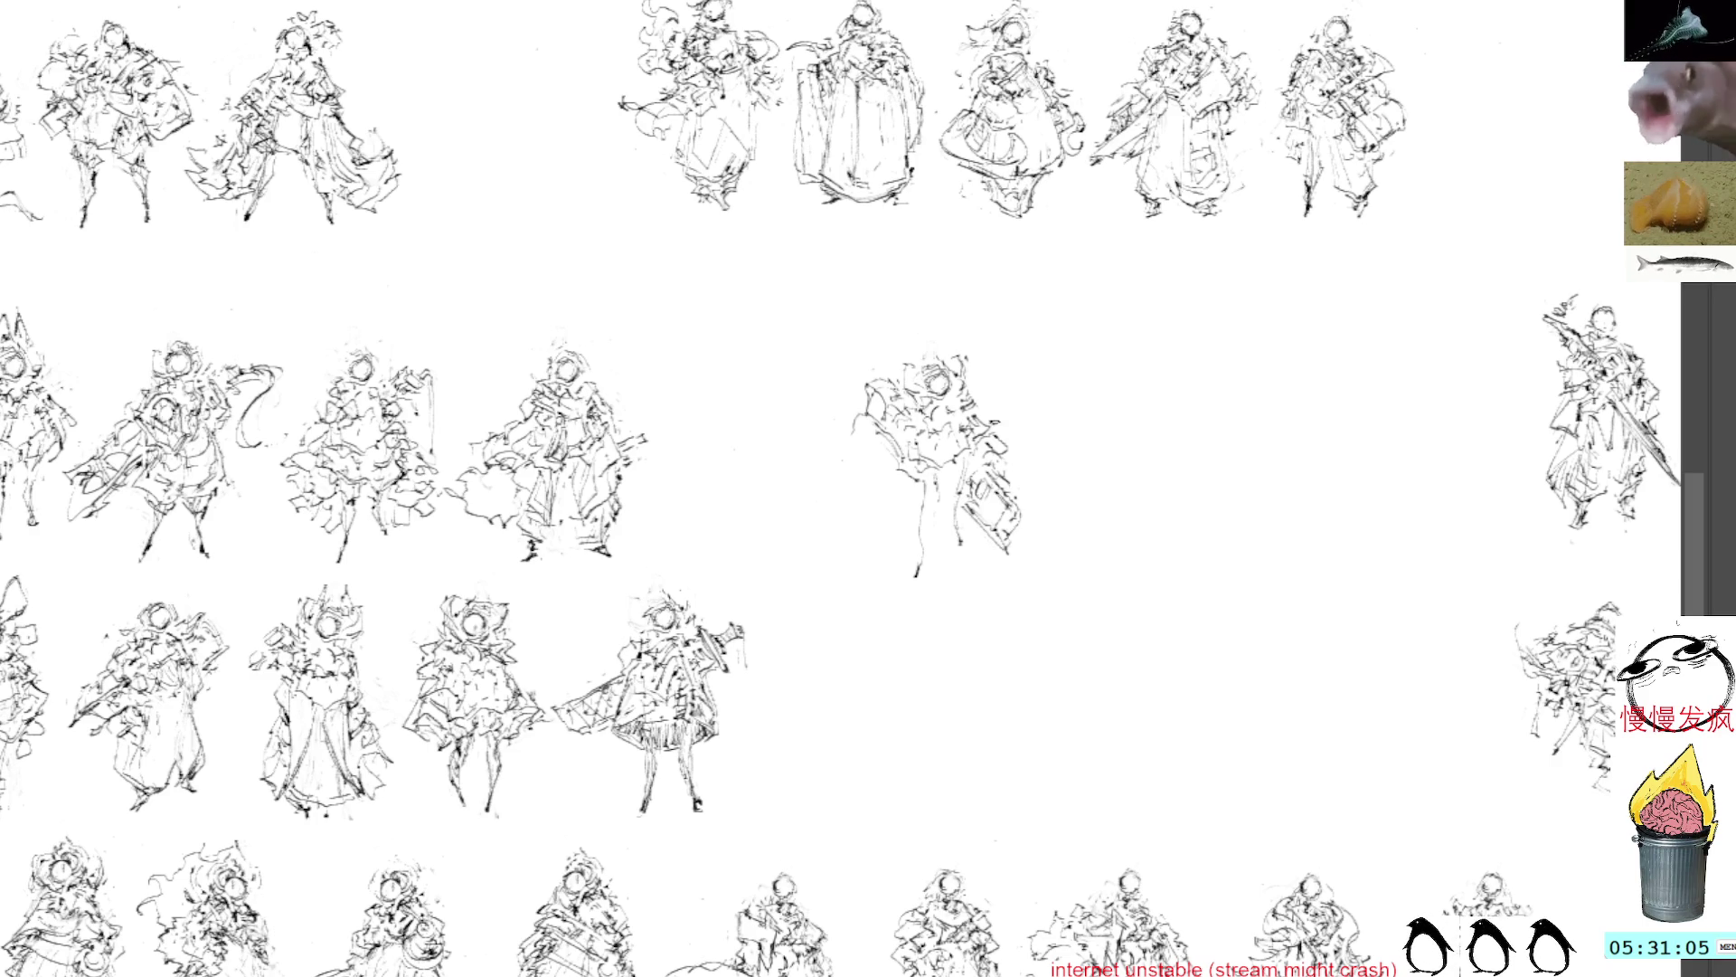
Step: Add detail strokes around the middle sketch's head, hair, upper body and lower body
{"action": "left_click_drag", "start_coordinate": [1022, 448], "coordinate": [1015, 431]}
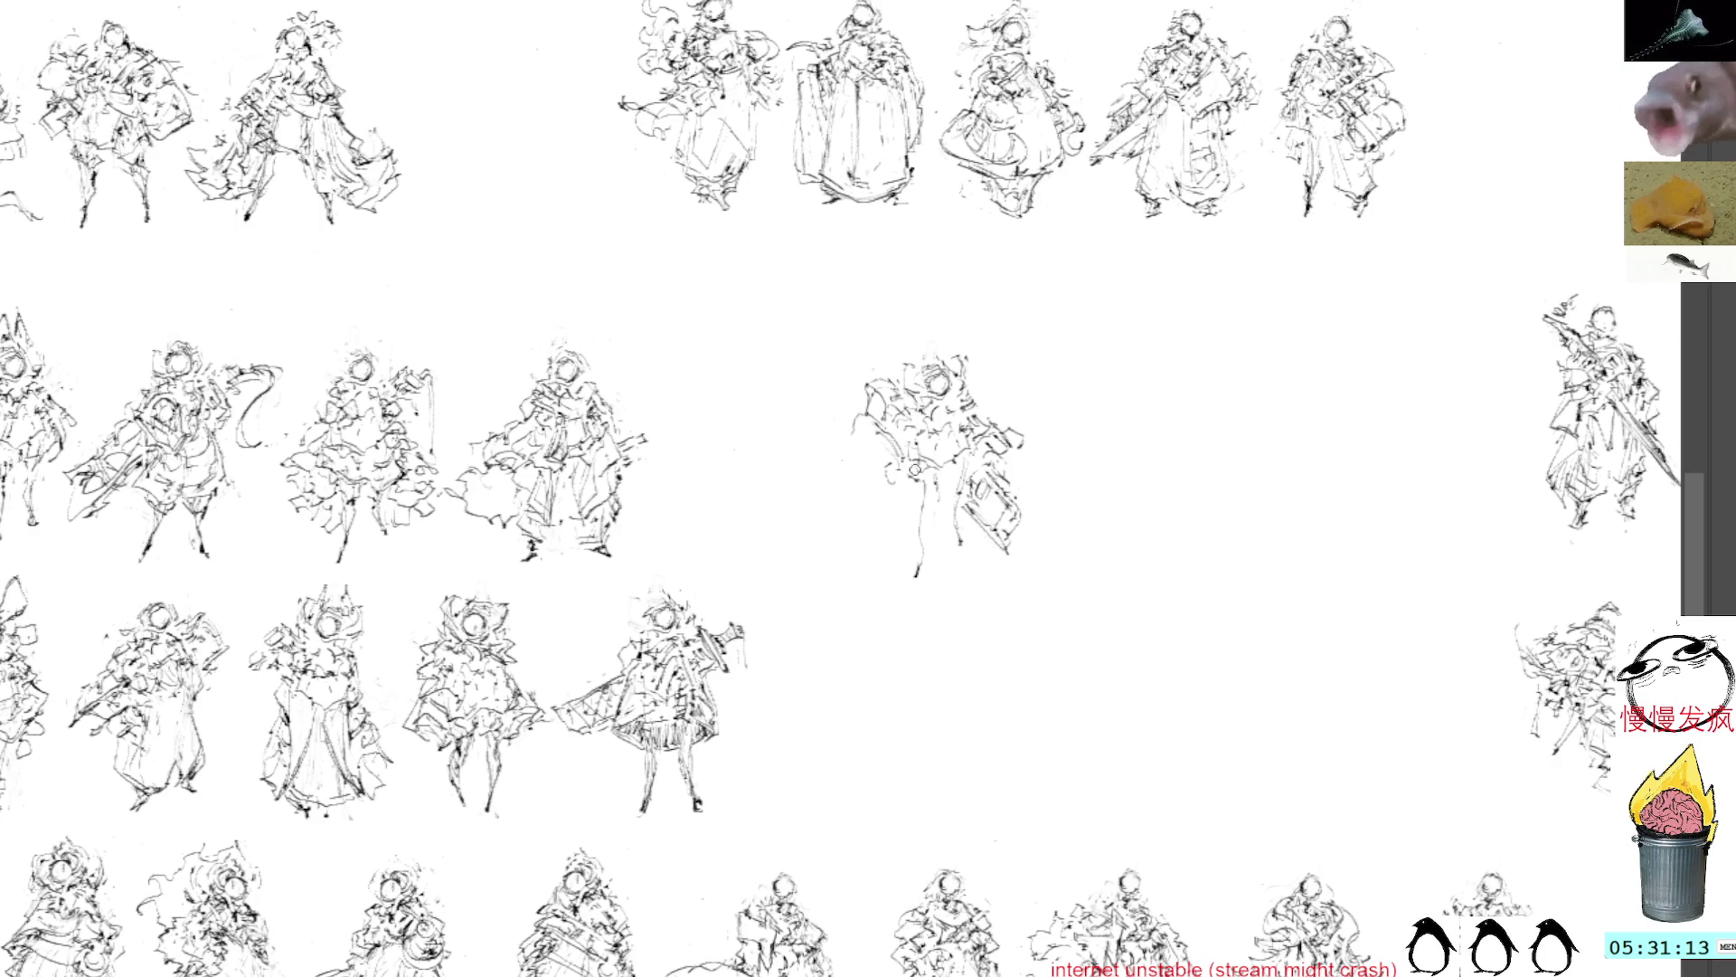
{"action": "mouse_move", "coordinate": [899, 475]}
{"action": "left_mouse_down"}
{"action": "mouse_move", "coordinate": [912, 502]}
{"action": "mouse_move", "coordinate": [941, 498]}
{"action": "left_mouse_up"}
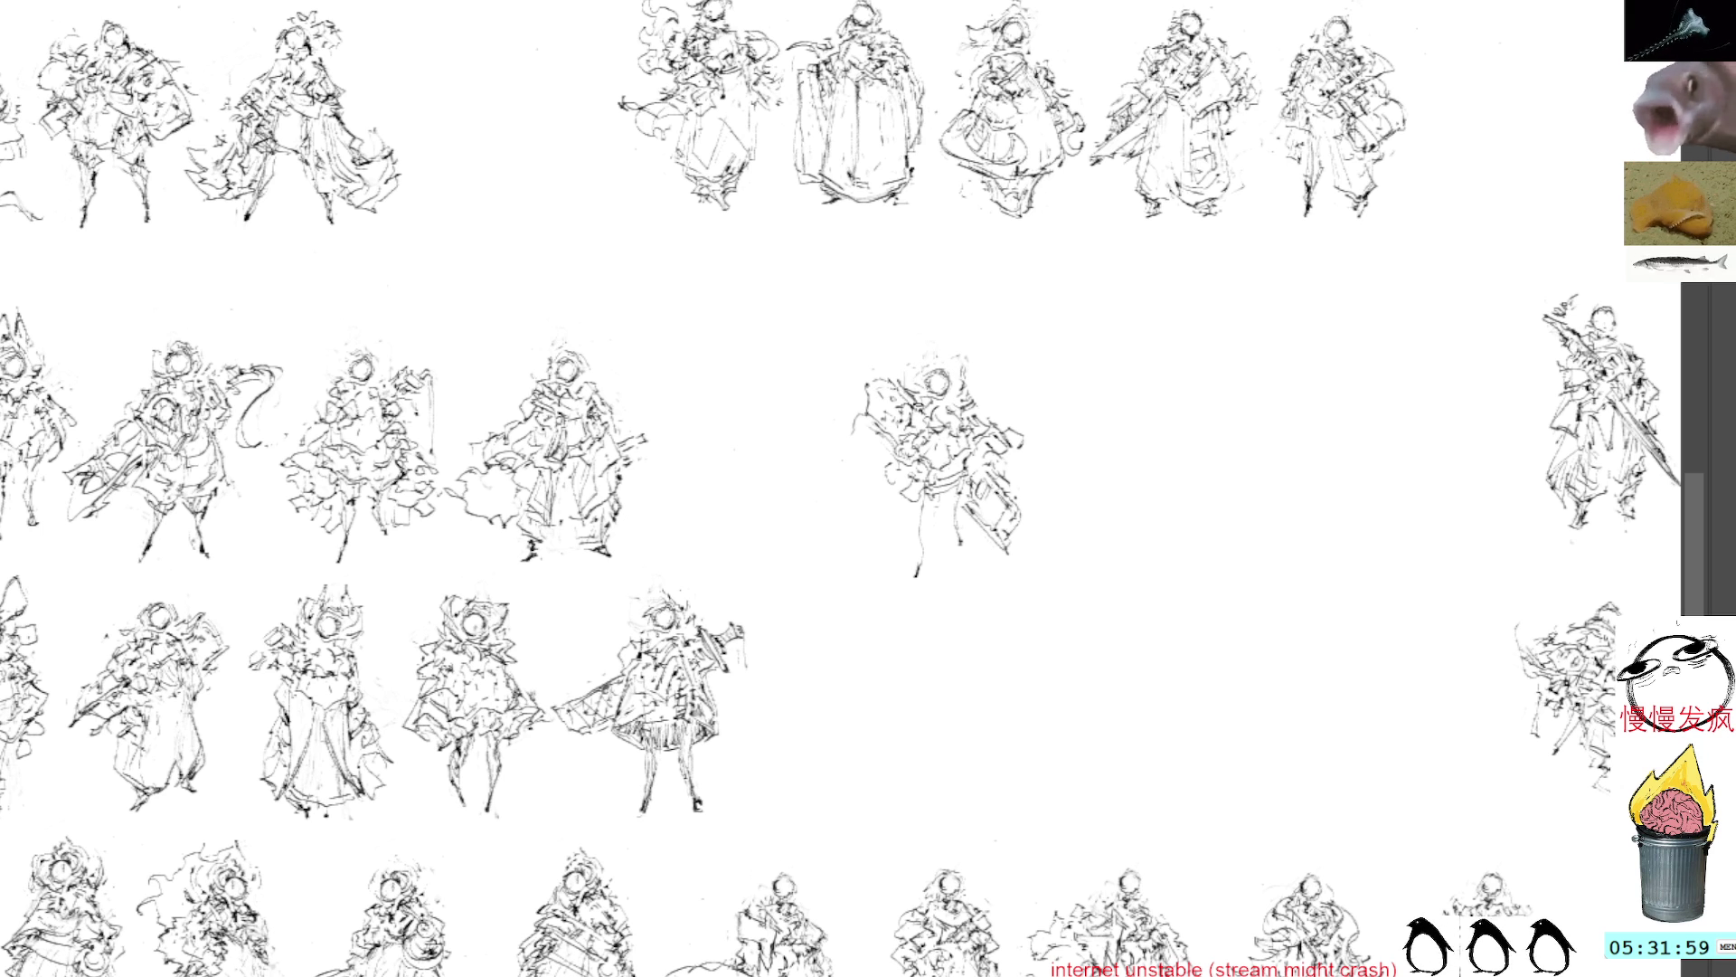
{"action": "left_click_drag", "start_coordinate": [882, 404], "coordinate": [881, 432]}
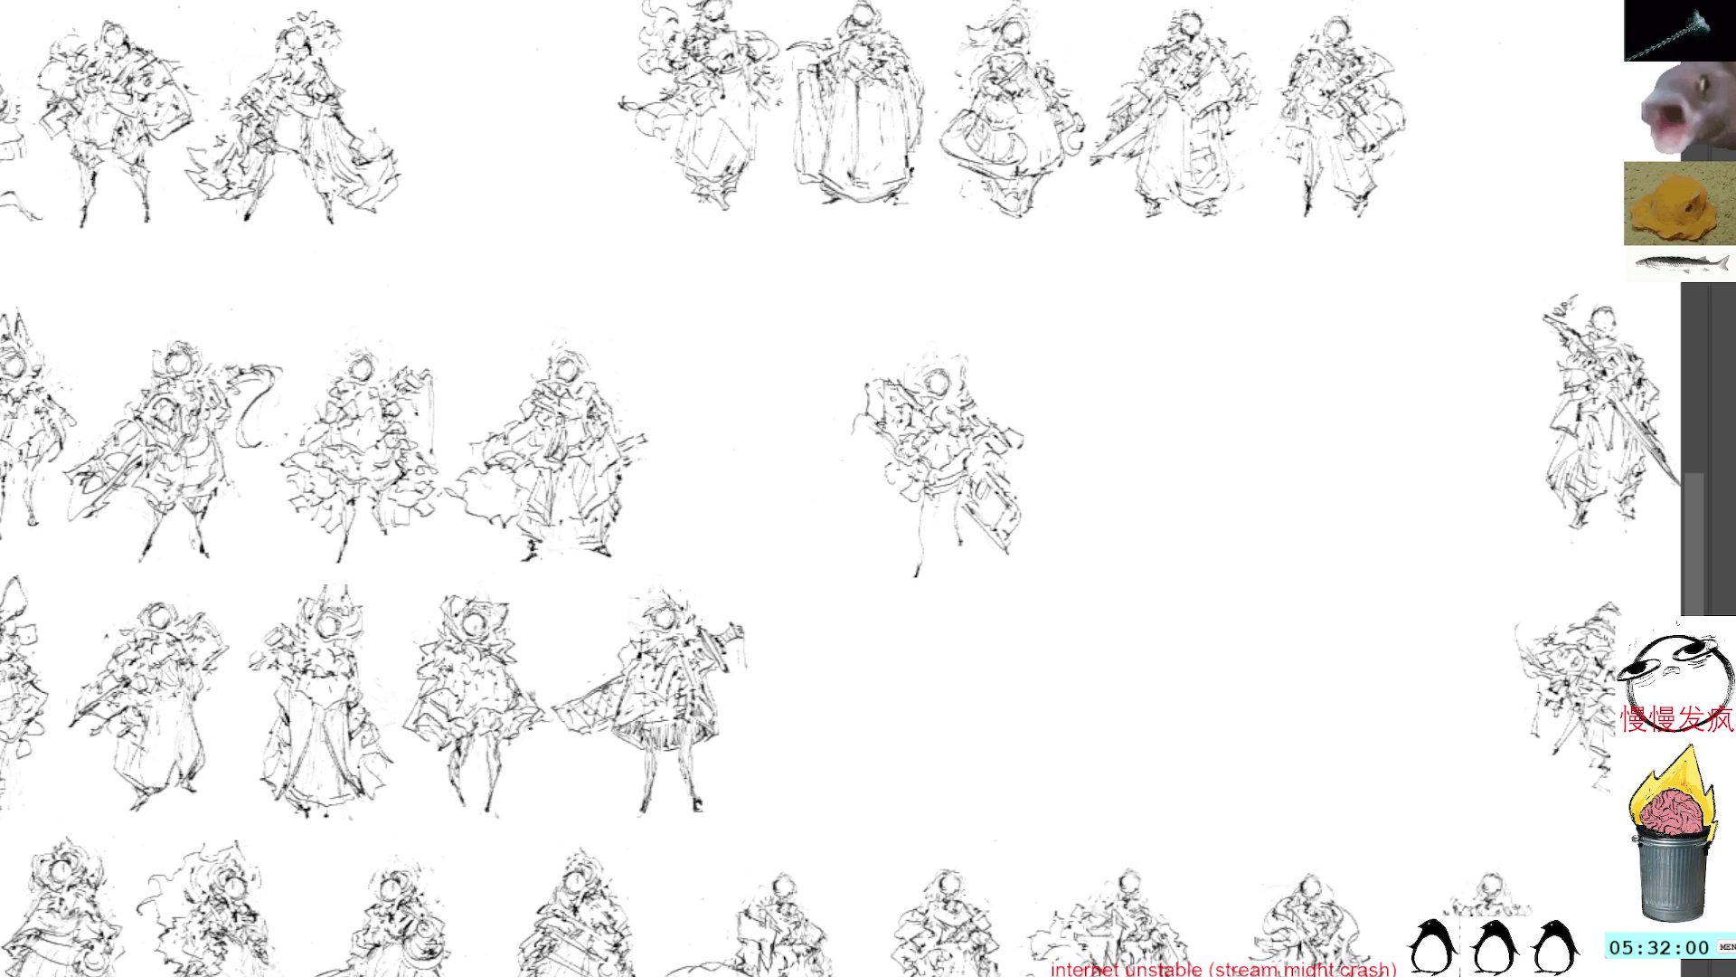
{"action": "left_click_drag", "start_coordinate": [1001, 544], "coordinate": [1027, 512]}
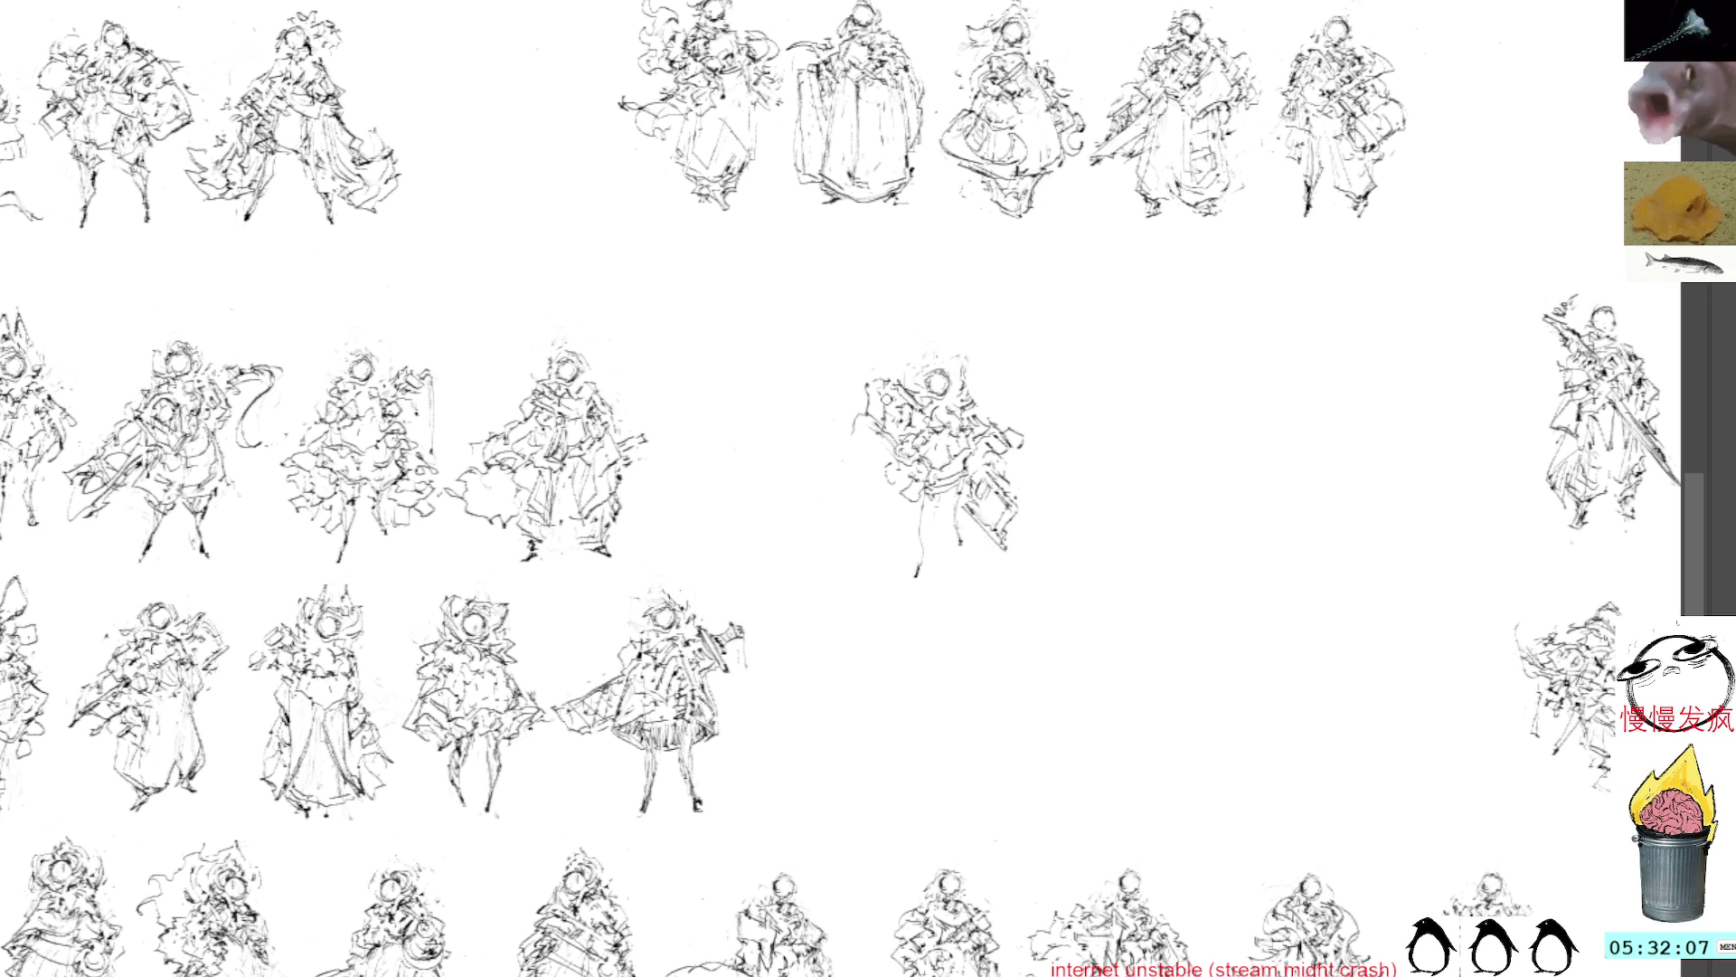
{"action": "mouse_move", "coordinate": [879, 422]}
{"action": "left_mouse_down"}
{"action": "mouse_move", "coordinate": [907, 383]}
{"action": "mouse_move", "coordinate": [891, 379]}
{"action": "left_mouse_up"}
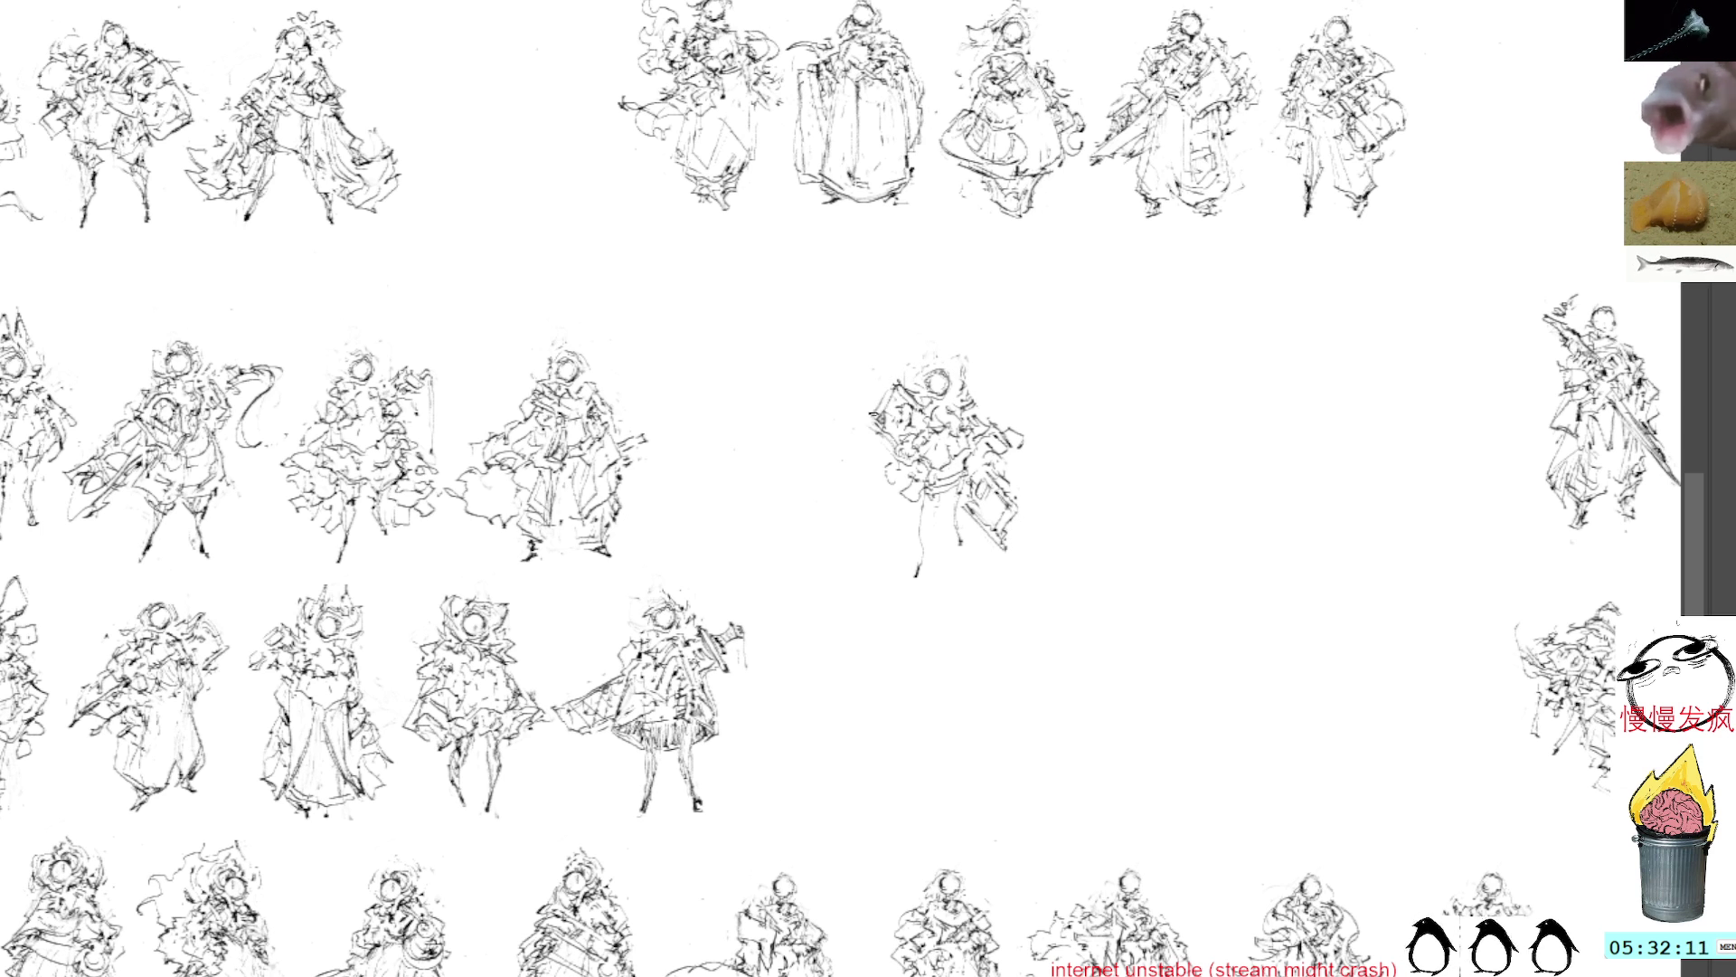
{"action": "mouse_move", "coordinate": [882, 448]}
{"action": "left_mouse_down"}
{"action": "mouse_move", "coordinate": [895, 434]}
{"action": "mouse_move", "coordinate": [900, 480]}
{"action": "mouse_move", "coordinate": [964, 506]}
{"action": "mouse_move", "coordinate": [969, 551]}
{"action": "left_mouse_up"}
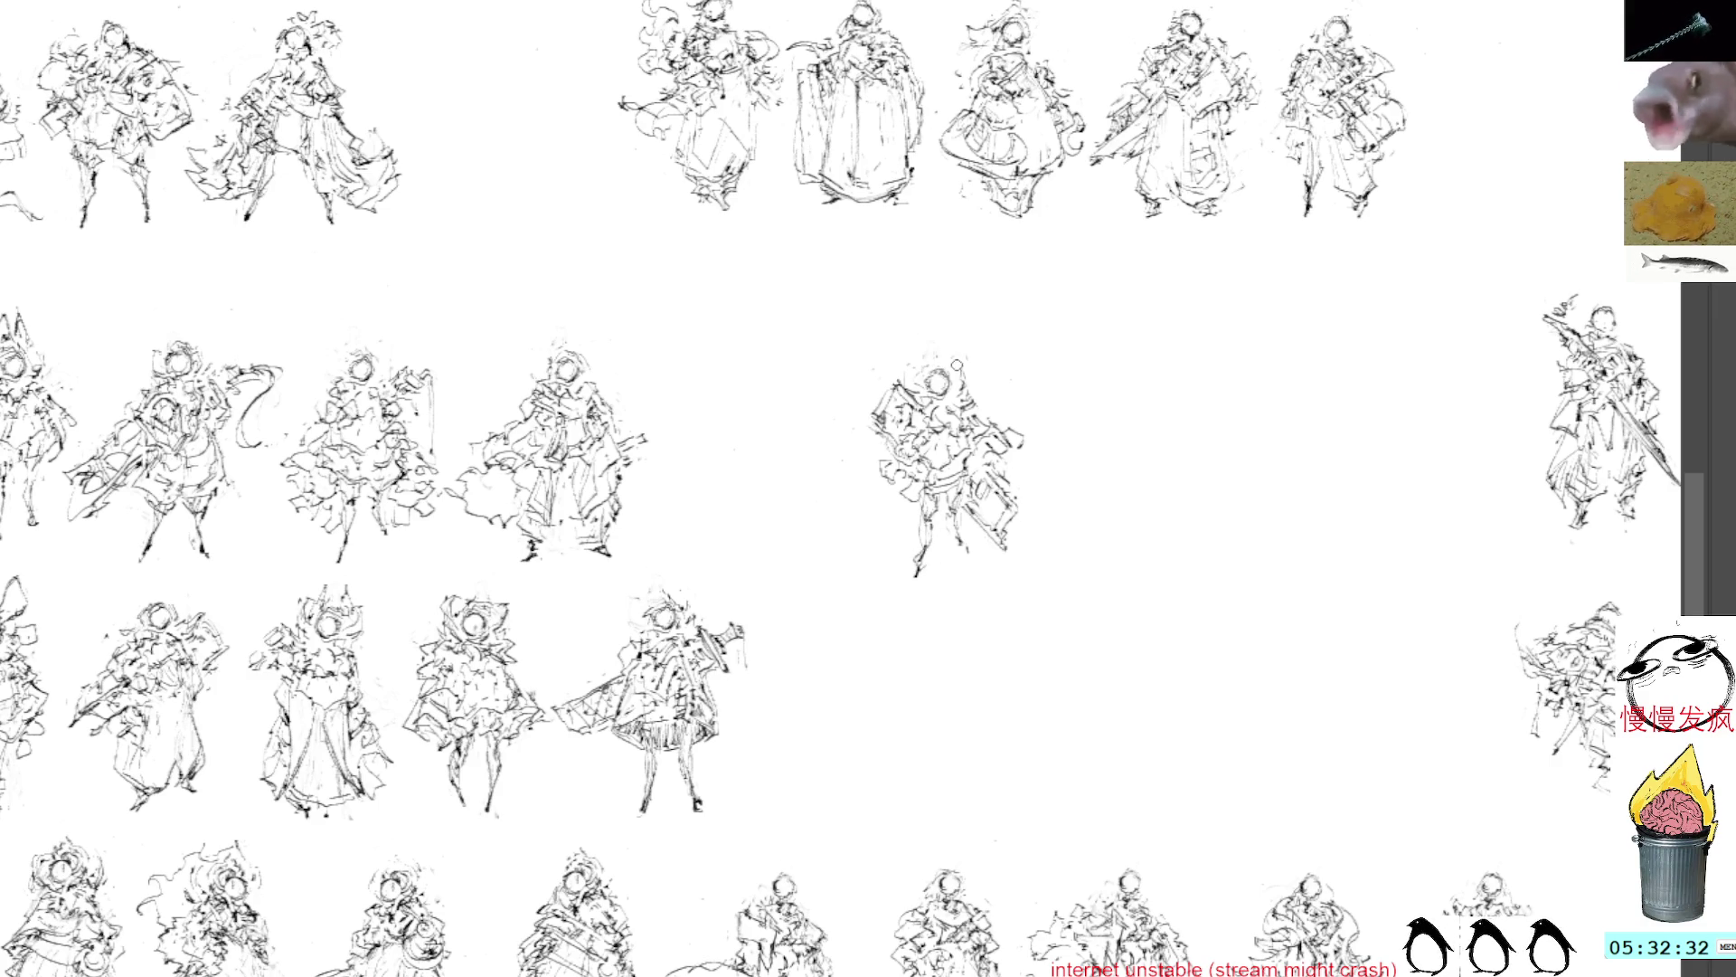
{"action": "mouse_move", "coordinate": [982, 354]}
{"action": "left_mouse_down"}
{"action": "mouse_move", "coordinate": [972, 380]}
{"action": "mouse_move", "coordinate": [954, 365]}
{"action": "mouse_move", "coordinate": [962, 383]}
{"action": "mouse_move", "coordinate": [941, 338]}
{"action": "mouse_move", "coordinate": [947, 360]}
{"action": "left_mouse_up"}
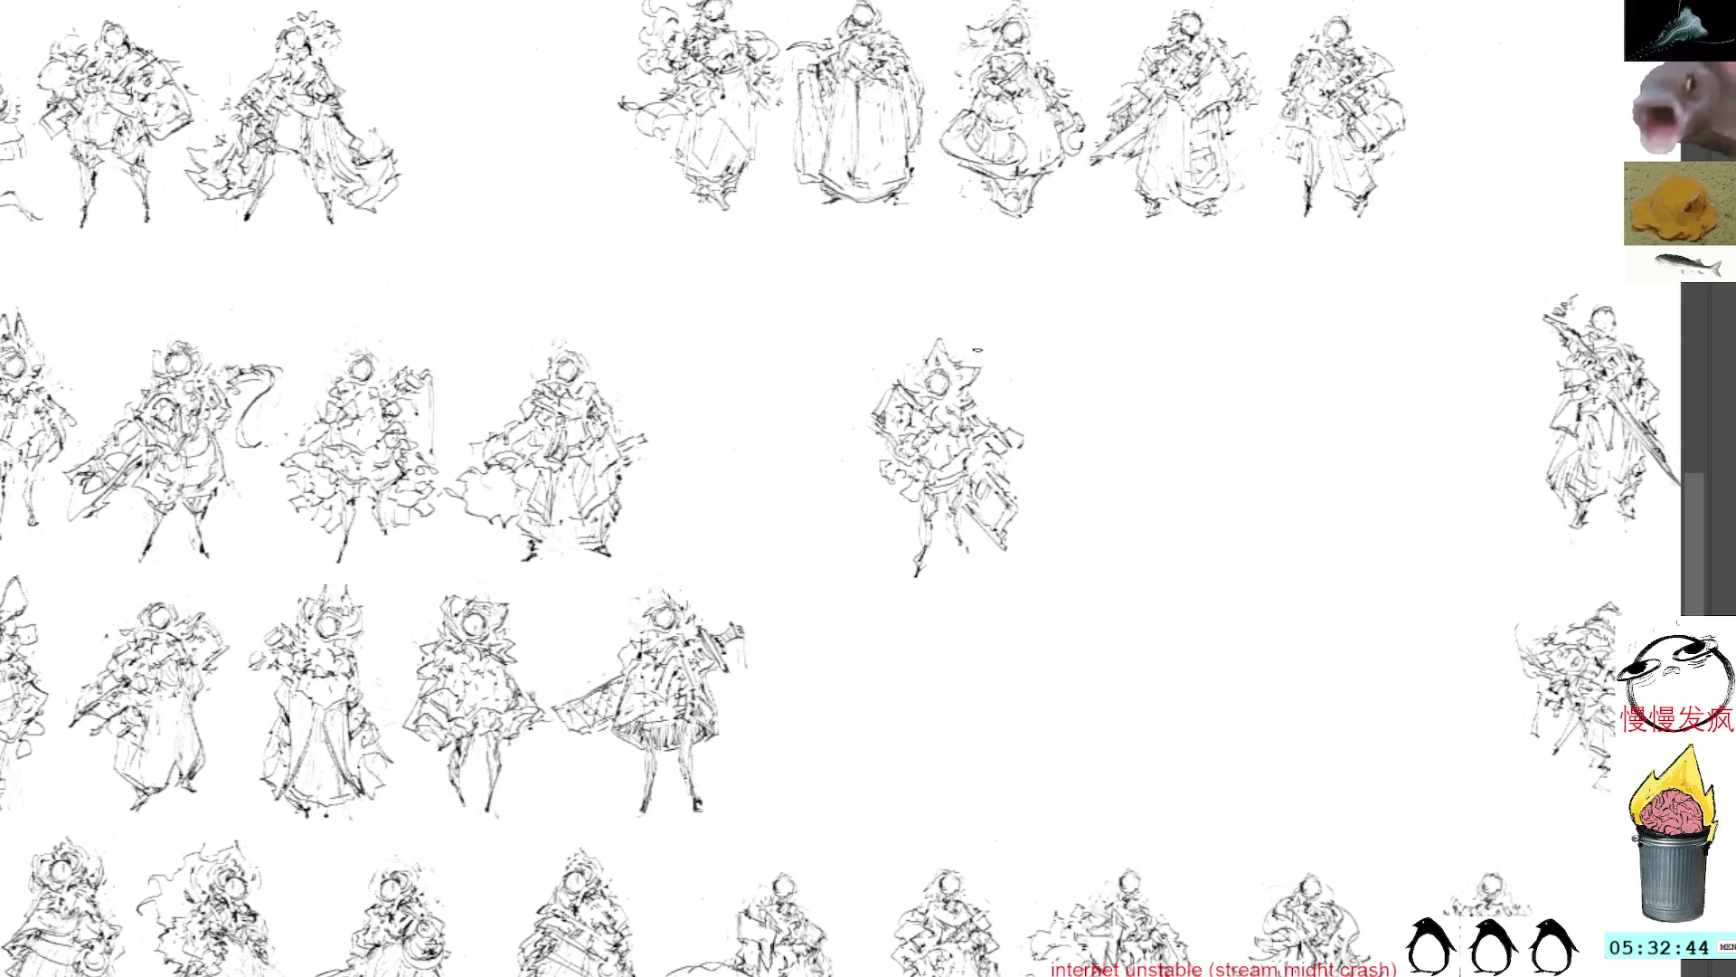
{"action": "left_click_drag", "start_coordinate": [960, 521], "coordinate": [915, 522]}
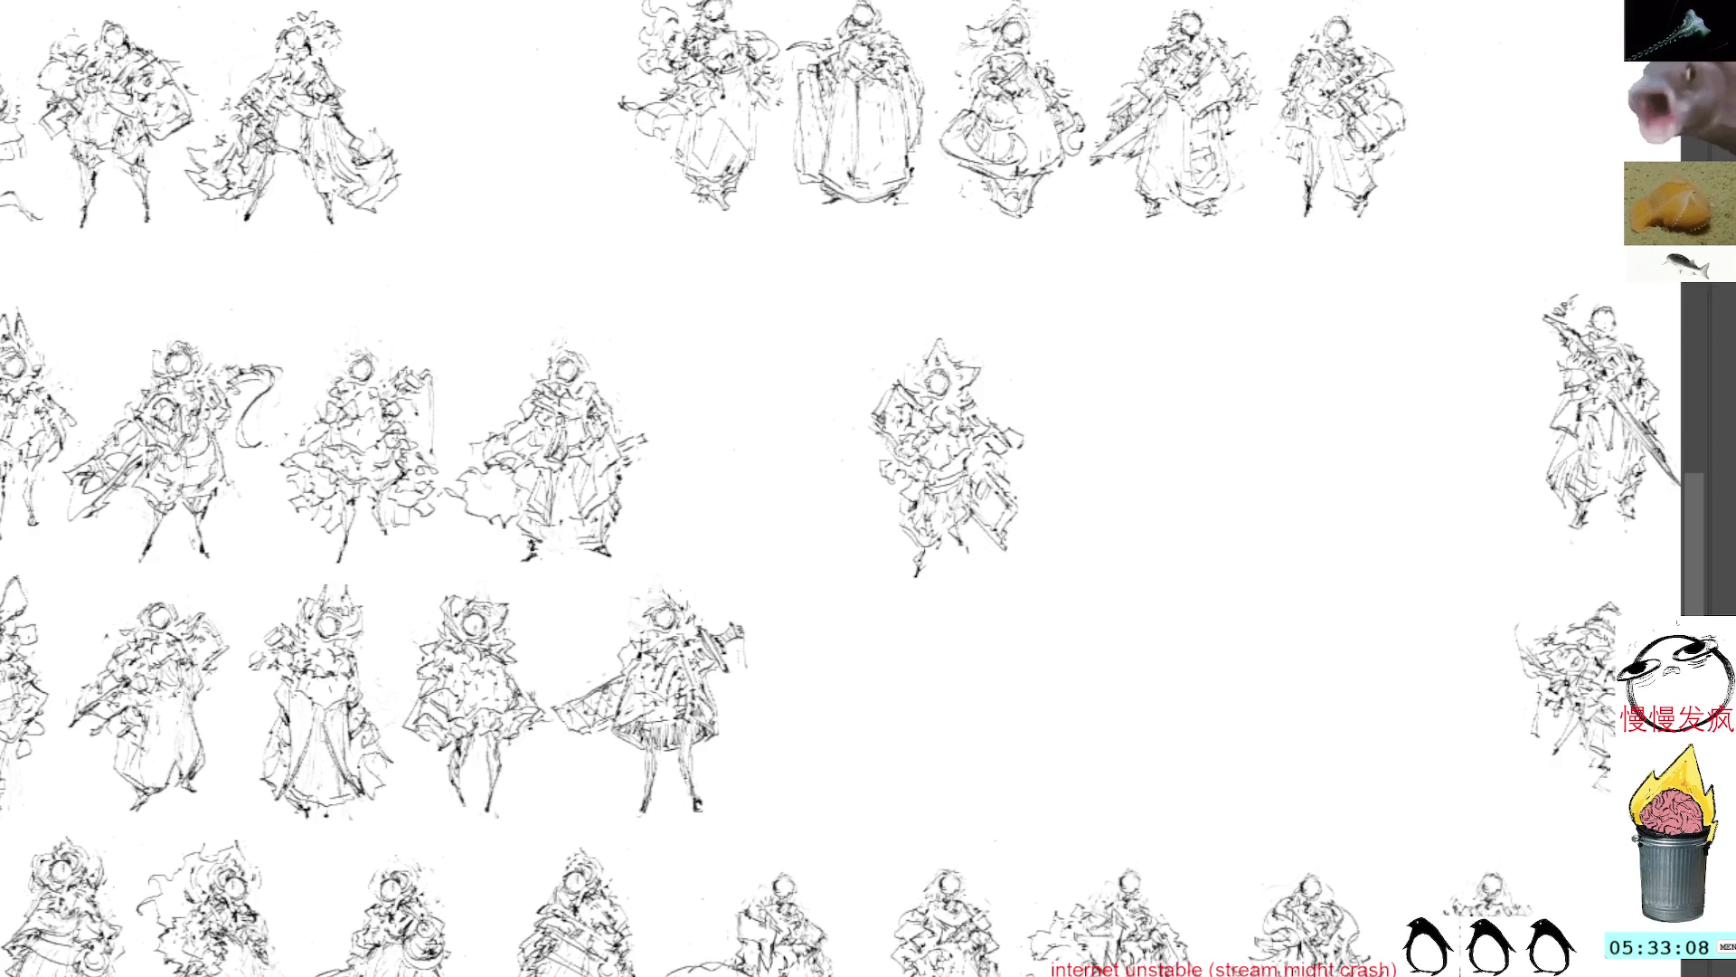
Step: Try grey hatching beside the sketch, undo it, and switch to the armored-girl illustration
{"action": "mouse_move", "coordinate": [1298, 489]}
{"action": "left_mouse_down"}
{"action": "mouse_move", "coordinate": [1275, 565]}
{"action": "mouse_move", "coordinate": [1339, 534]}
{"action": "mouse_move", "coordinate": [1370, 553]}
{"action": "mouse_move", "coordinate": [1325, 597]}
{"action": "left_mouse_up"}
{"action": "key", "text": "ctrl+z"}
{"action": "key", "text": "ctrl+z"}
{"action": "key", "text": "ctrl+z"}
{"action": "key", "text": "ctrl+z"}
{"action": "key", "text": "ctrl+z"}
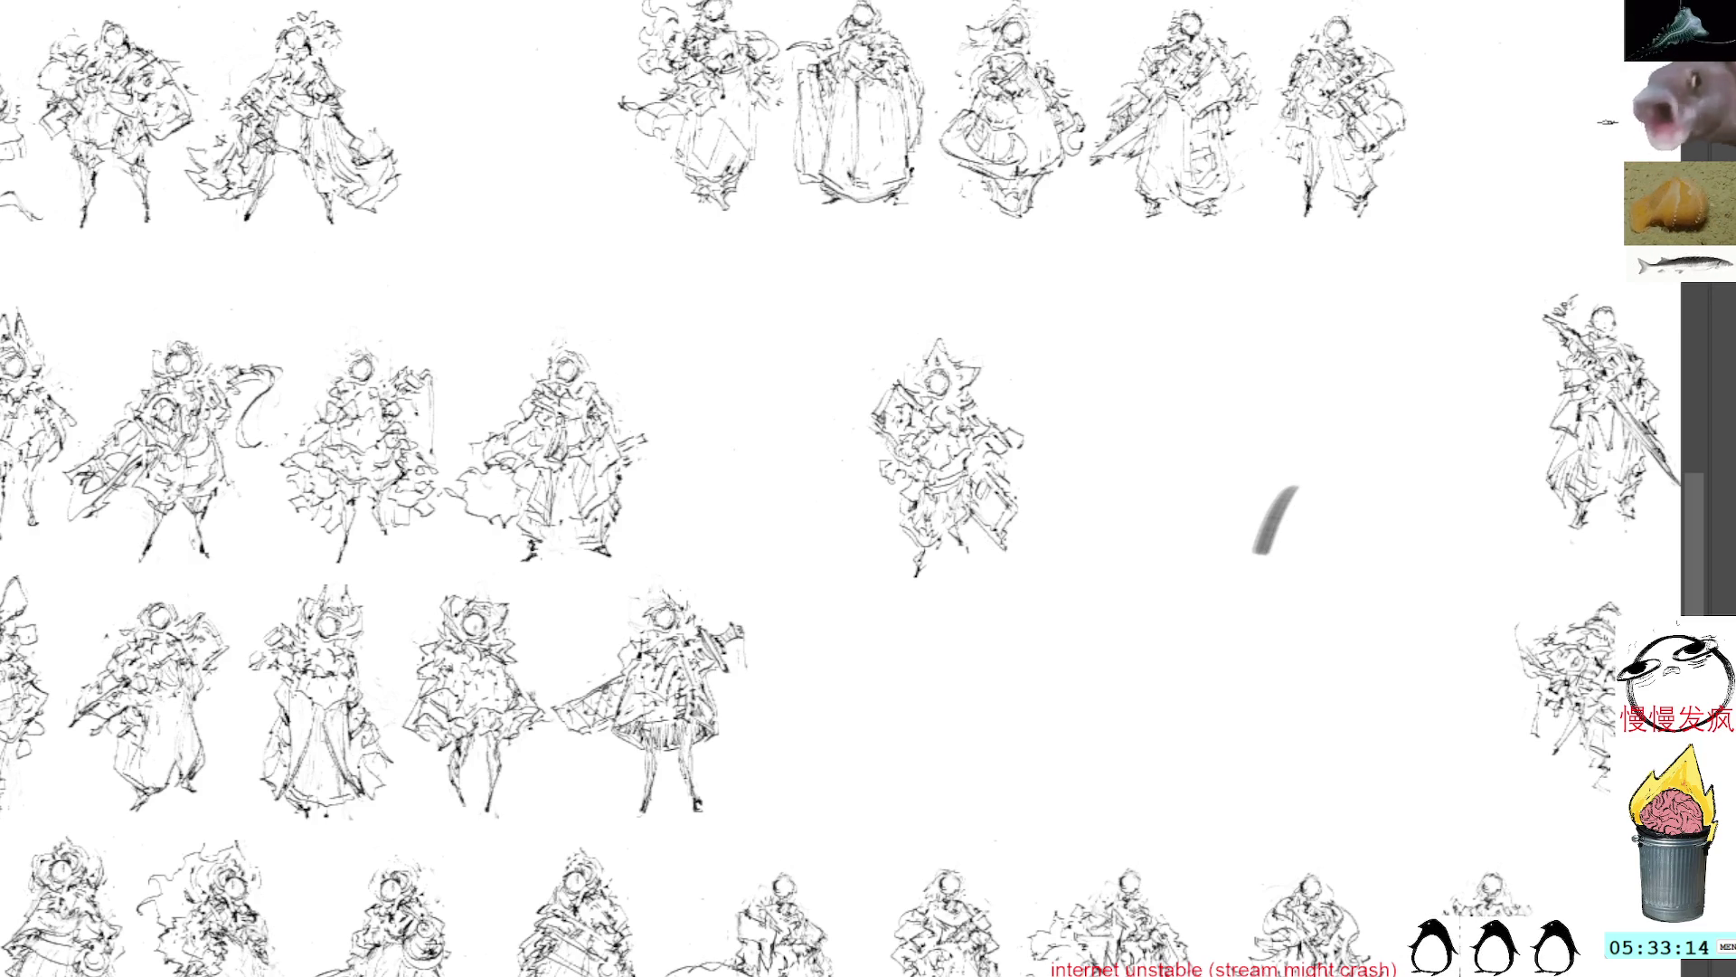
{"action": "key", "text": "ctrl+z"}
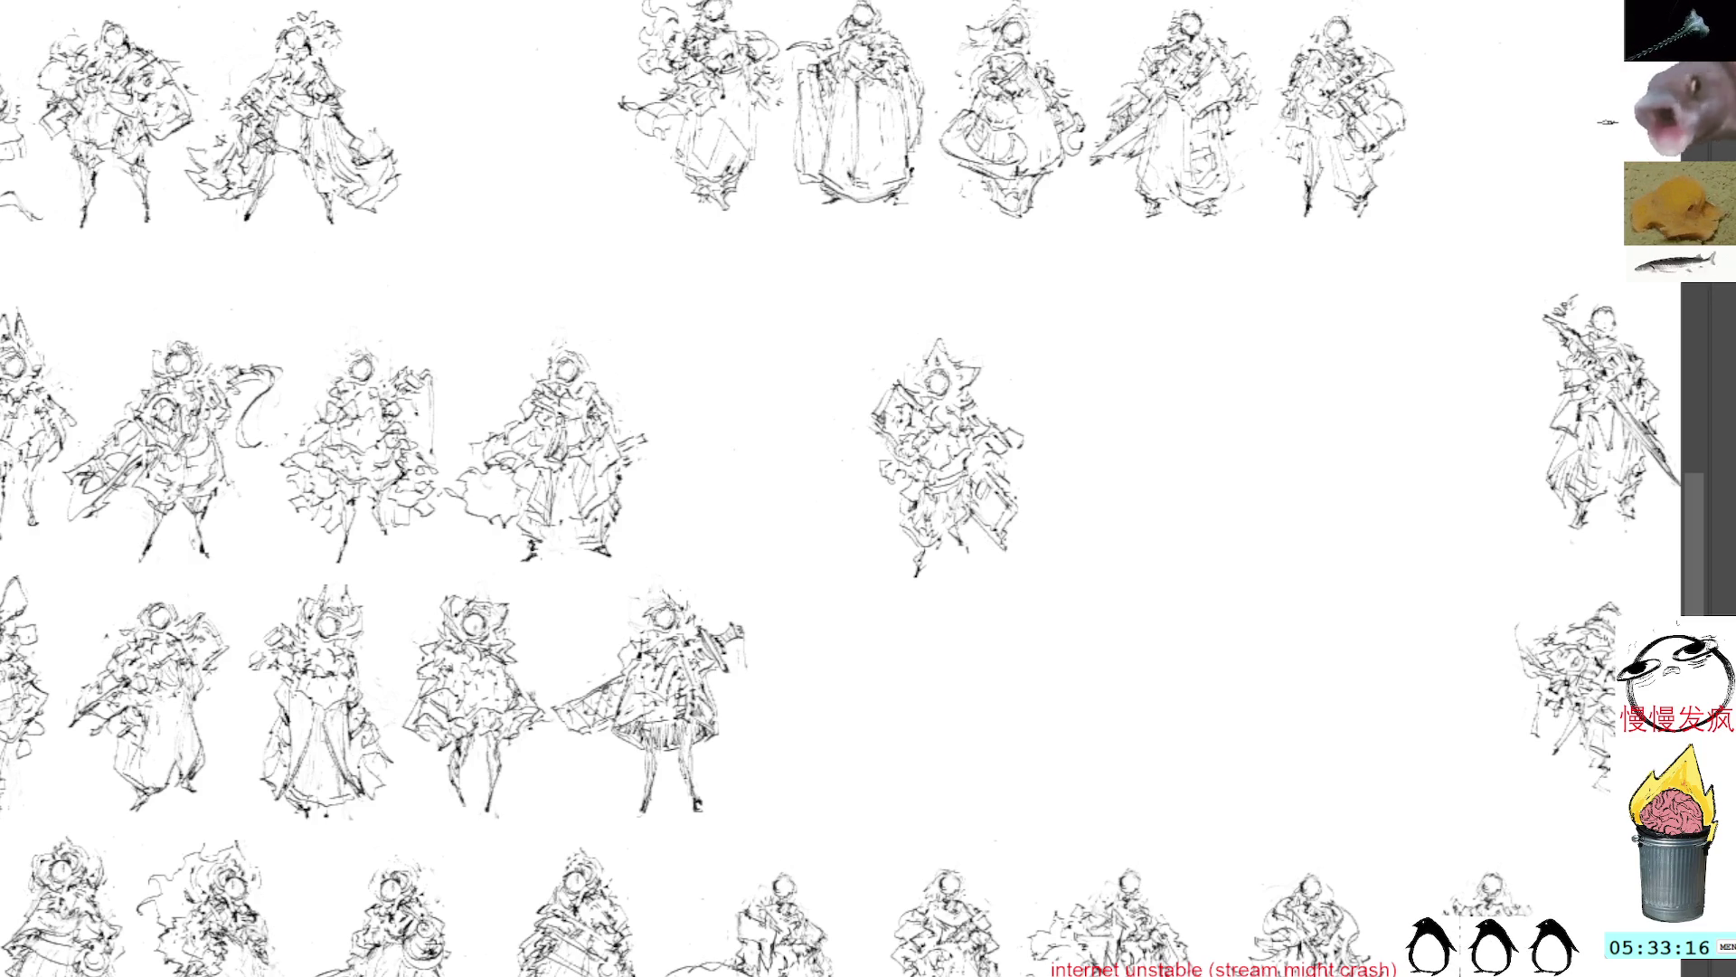
{"action": "key", "text": "ctrl+Tab"}
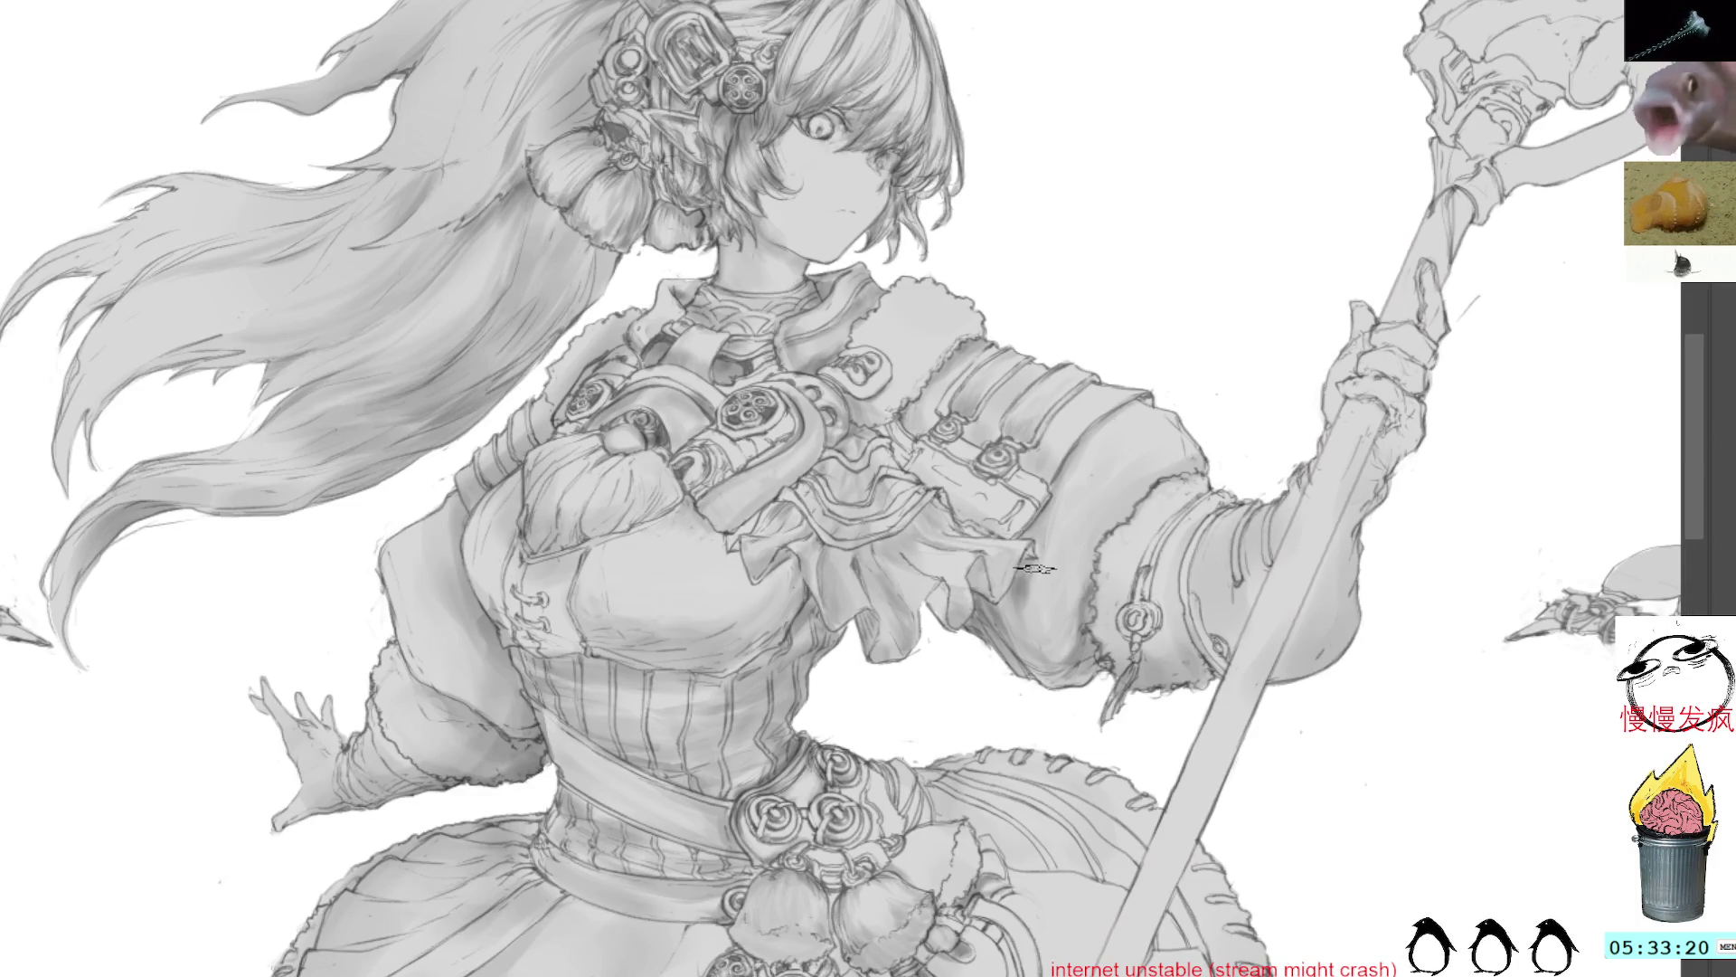
Step: Sample a grey, pan to the skirt and chain, and rotate the view upside down
{"action": "left_click", "coordinate": [1034, 561], "text": "alt"}
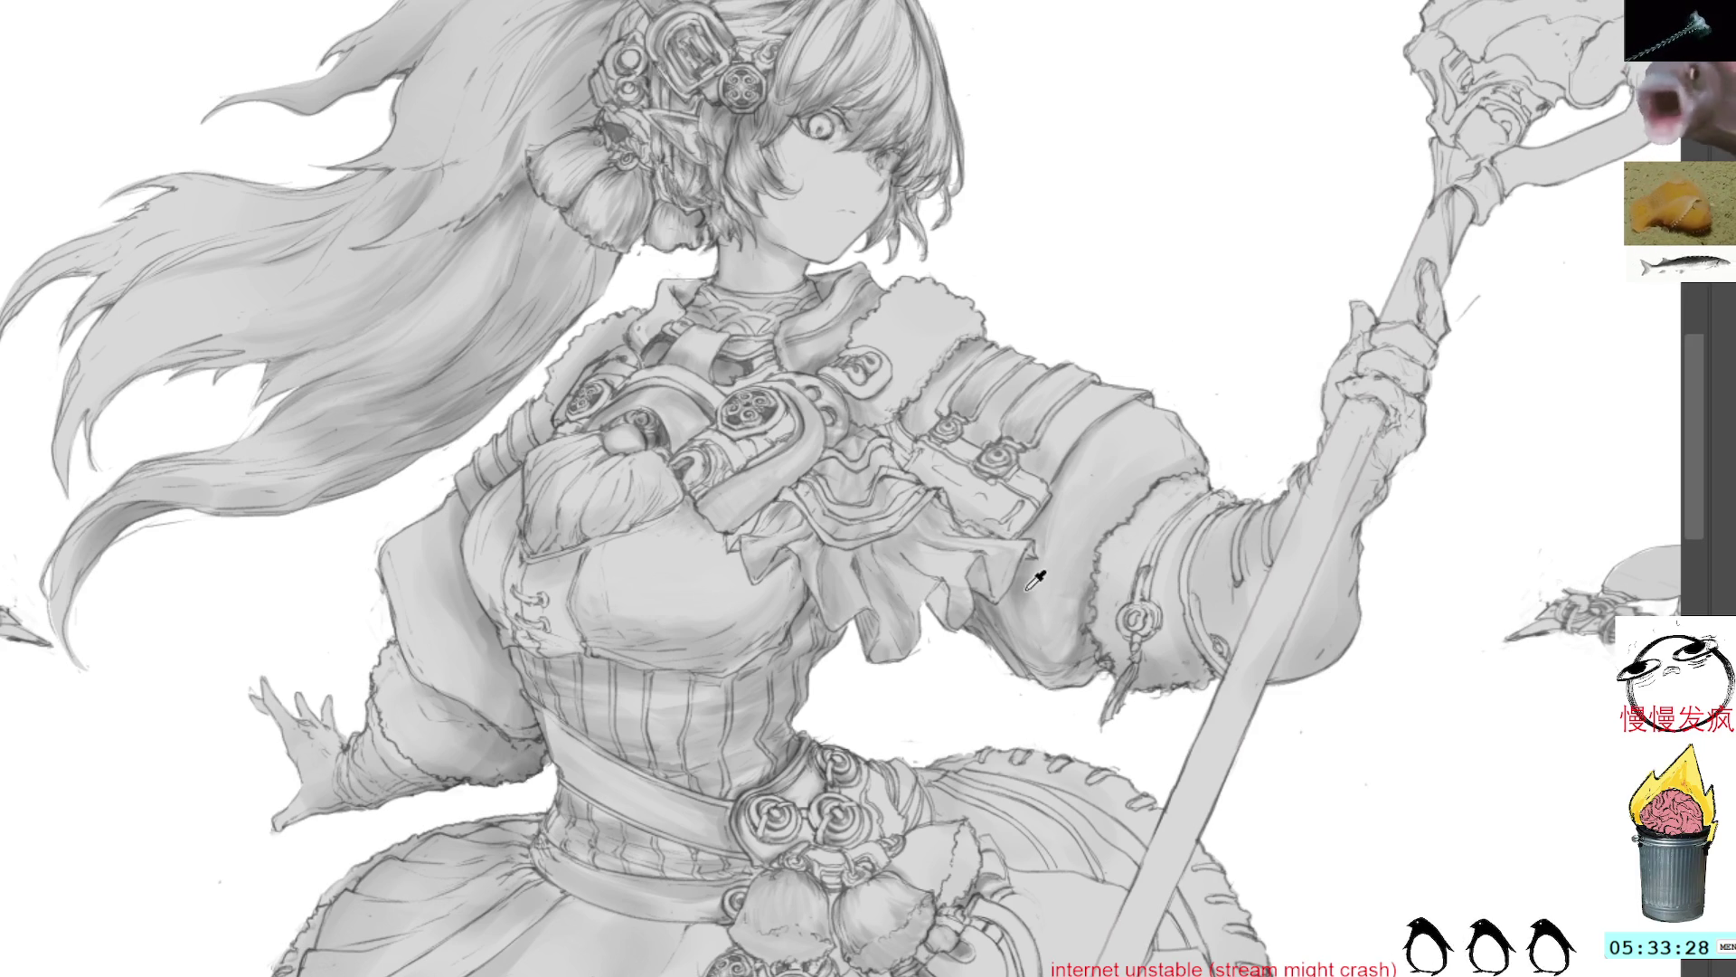
{"action": "mouse_move", "coordinate": [848, 261]}
{"action": "left_mouse_down"}
{"action": "mouse_move", "coordinate": [995, 262]}
{"action": "mouse_move", "coordinate": [1131, 145]}
{"action": "left_mouse_up"}
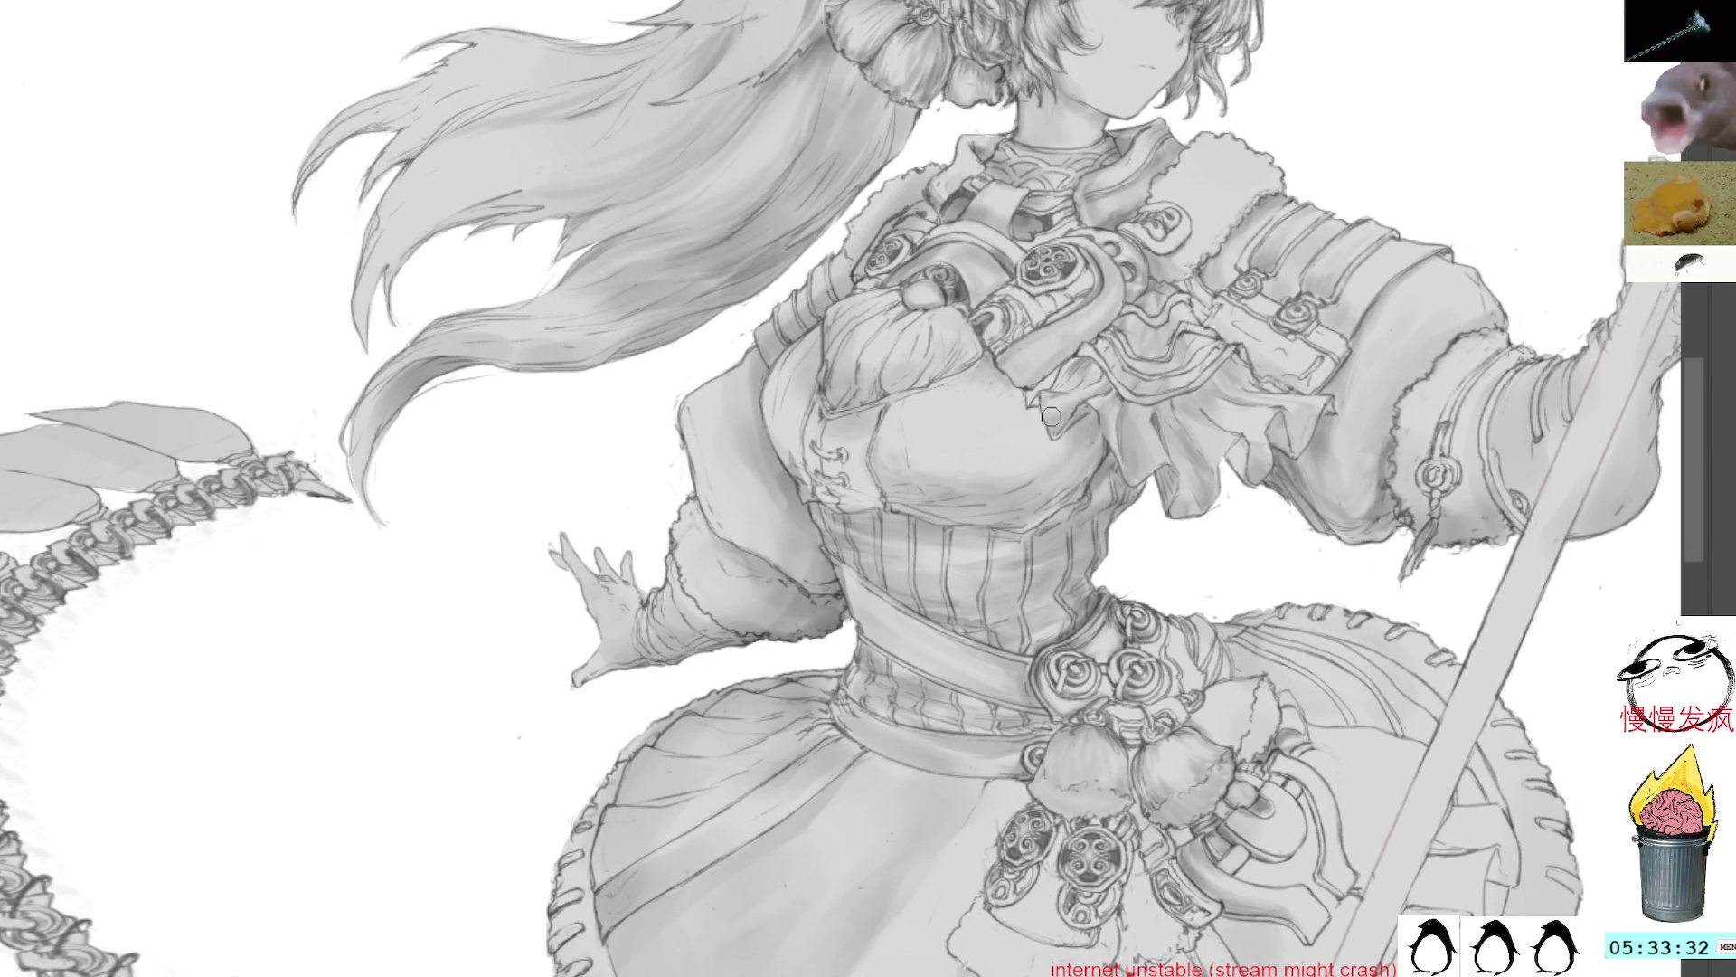
{"action": "left_click_drag", "start_coordinate": [1008, 573], "coordinate": [1164, 404]}
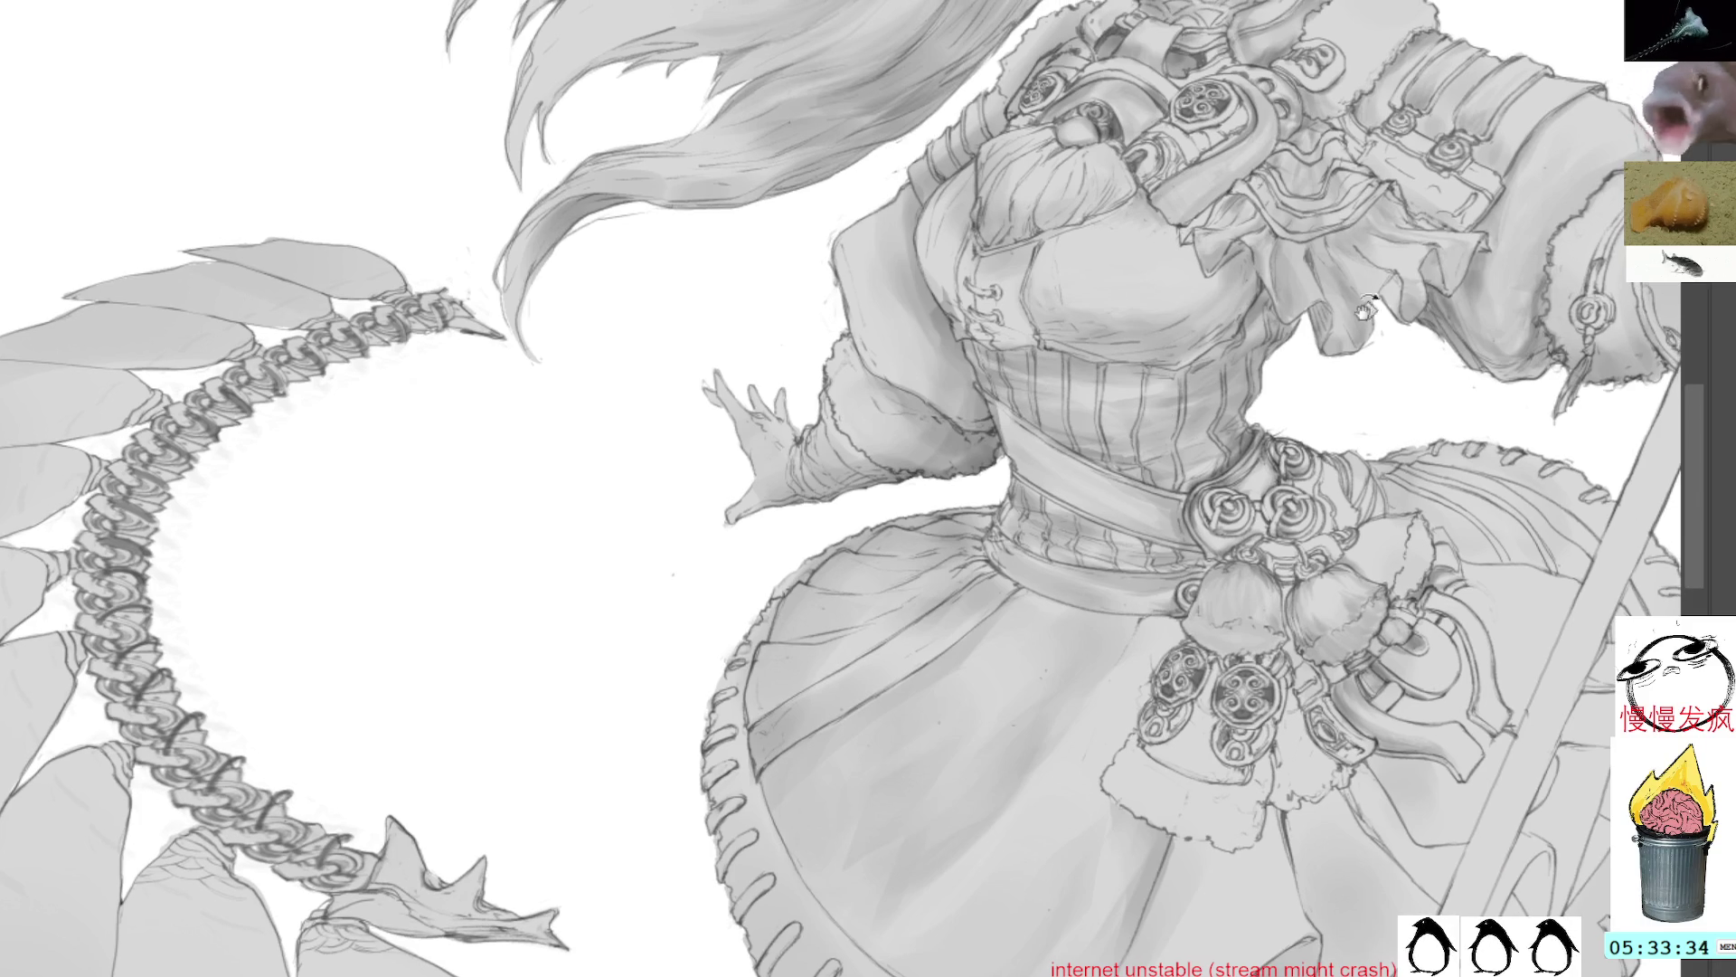
{"action": "key", "text": "r"}
{"action": "mouse_move", "coordinate": [1112, 476]}
{"action": "left_mouse_down"}
{"action": "mouse_move", "coordinate": [1179, 414]}
{"action": "mouse_move", "coordinate": [841, 253]}
{"action": "mouse_move", "coordinate": [759, 416]}
{"action": "mouse_move", "coordinate": [959, 480]}
{"action": "left_mouse_up"}
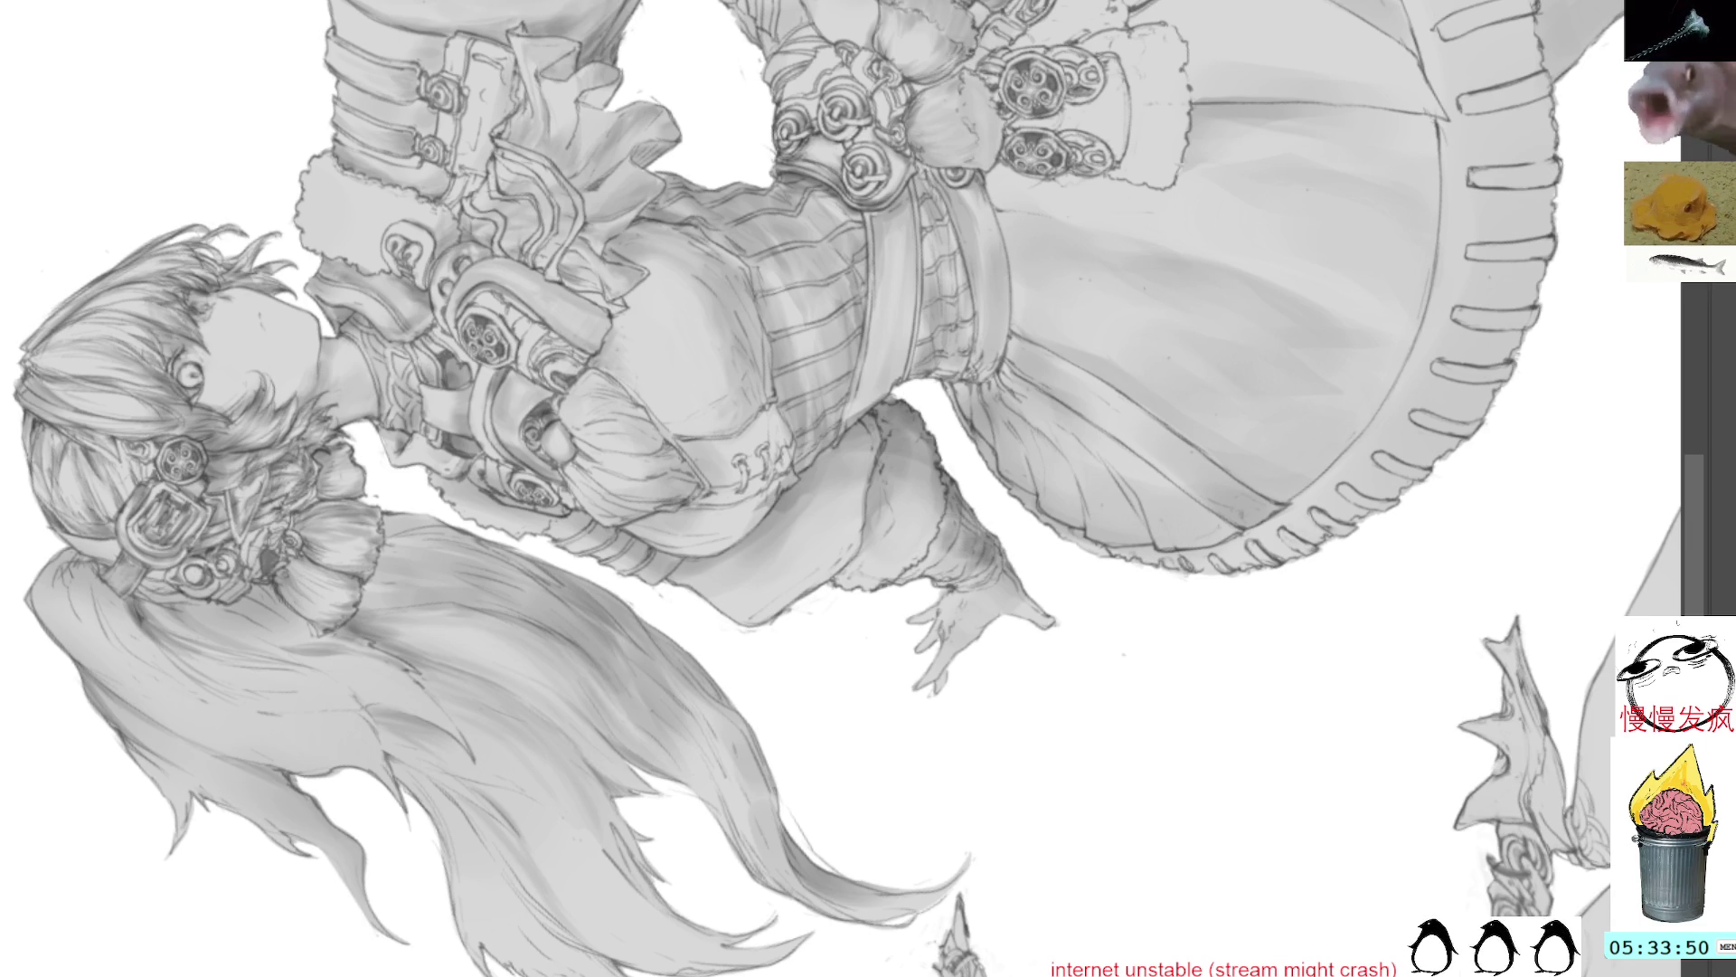
Step: Tilt the view, bring the staff and lower body in, and sample a torso grey
{"action": "key", "text": "Delete"}
{"action": "key", "text": "Delete"}
{"action": "key", "text": "Delete"}
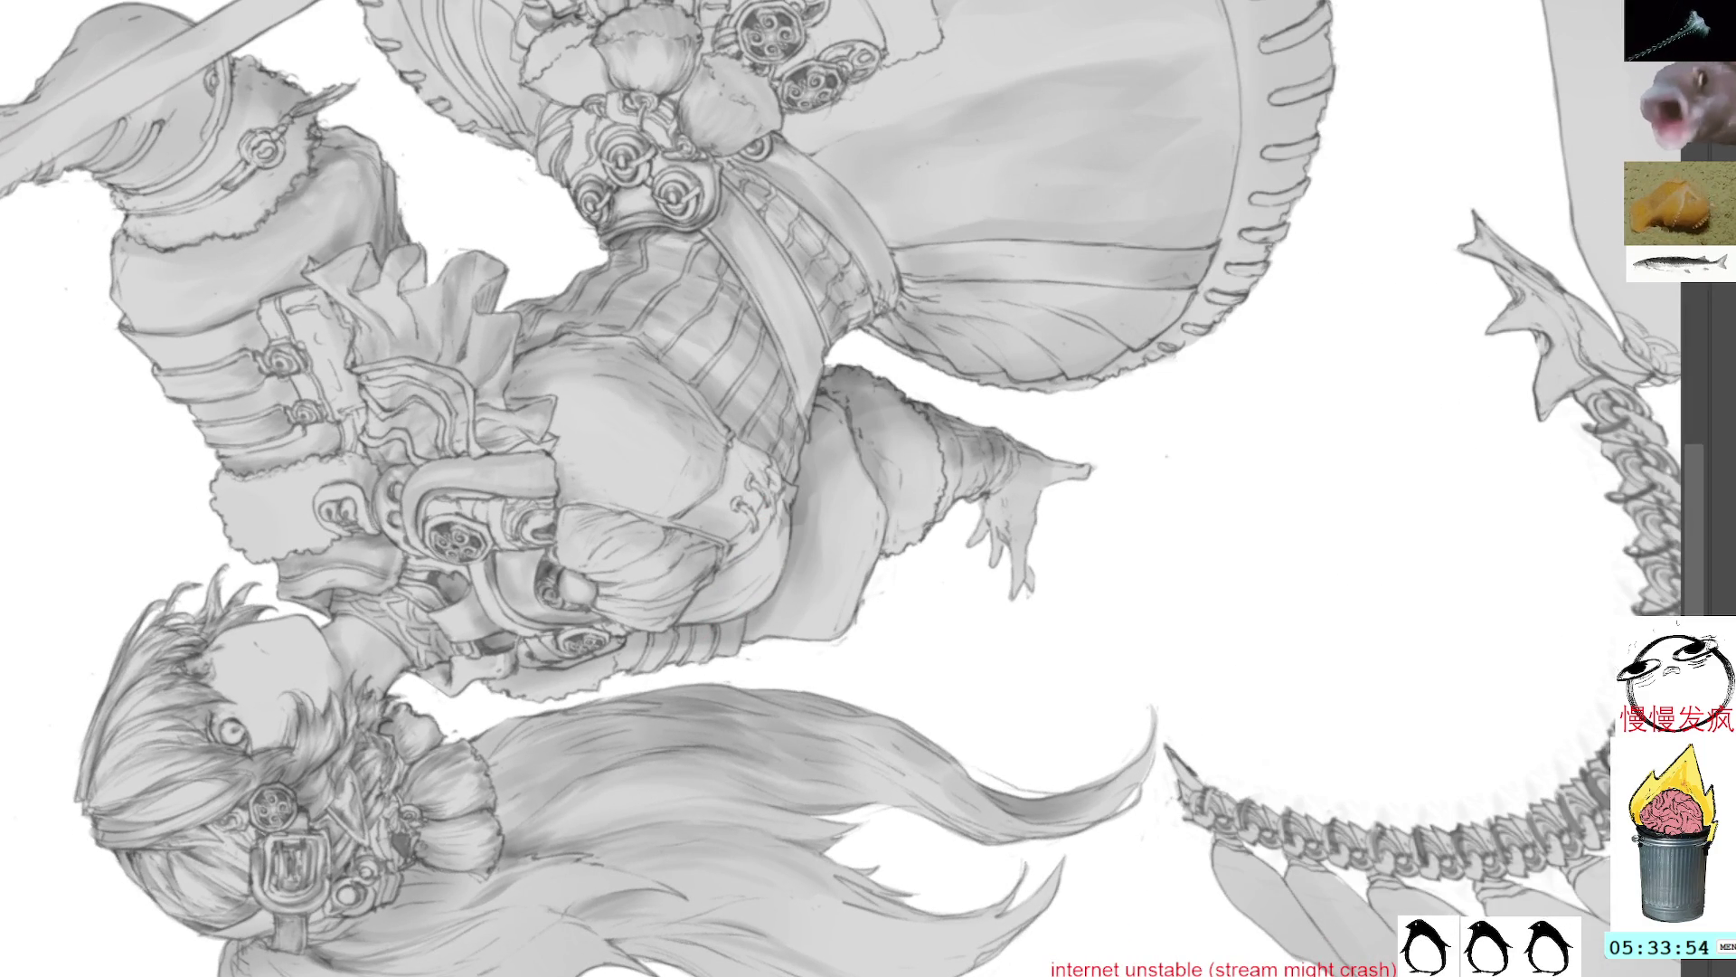
{"action": "mouse_move", "coordinate": [836, 405]}
{"action": "left_mouse_down"}
{"action": "mouse_move", "coordinate": [954, 486]}
{"action": "mouse_move", "coordinate": [1037, 452]}
{"action": "mouse_move", "coordinate": [990, 348]}
{"action": "left_mouse_up"}
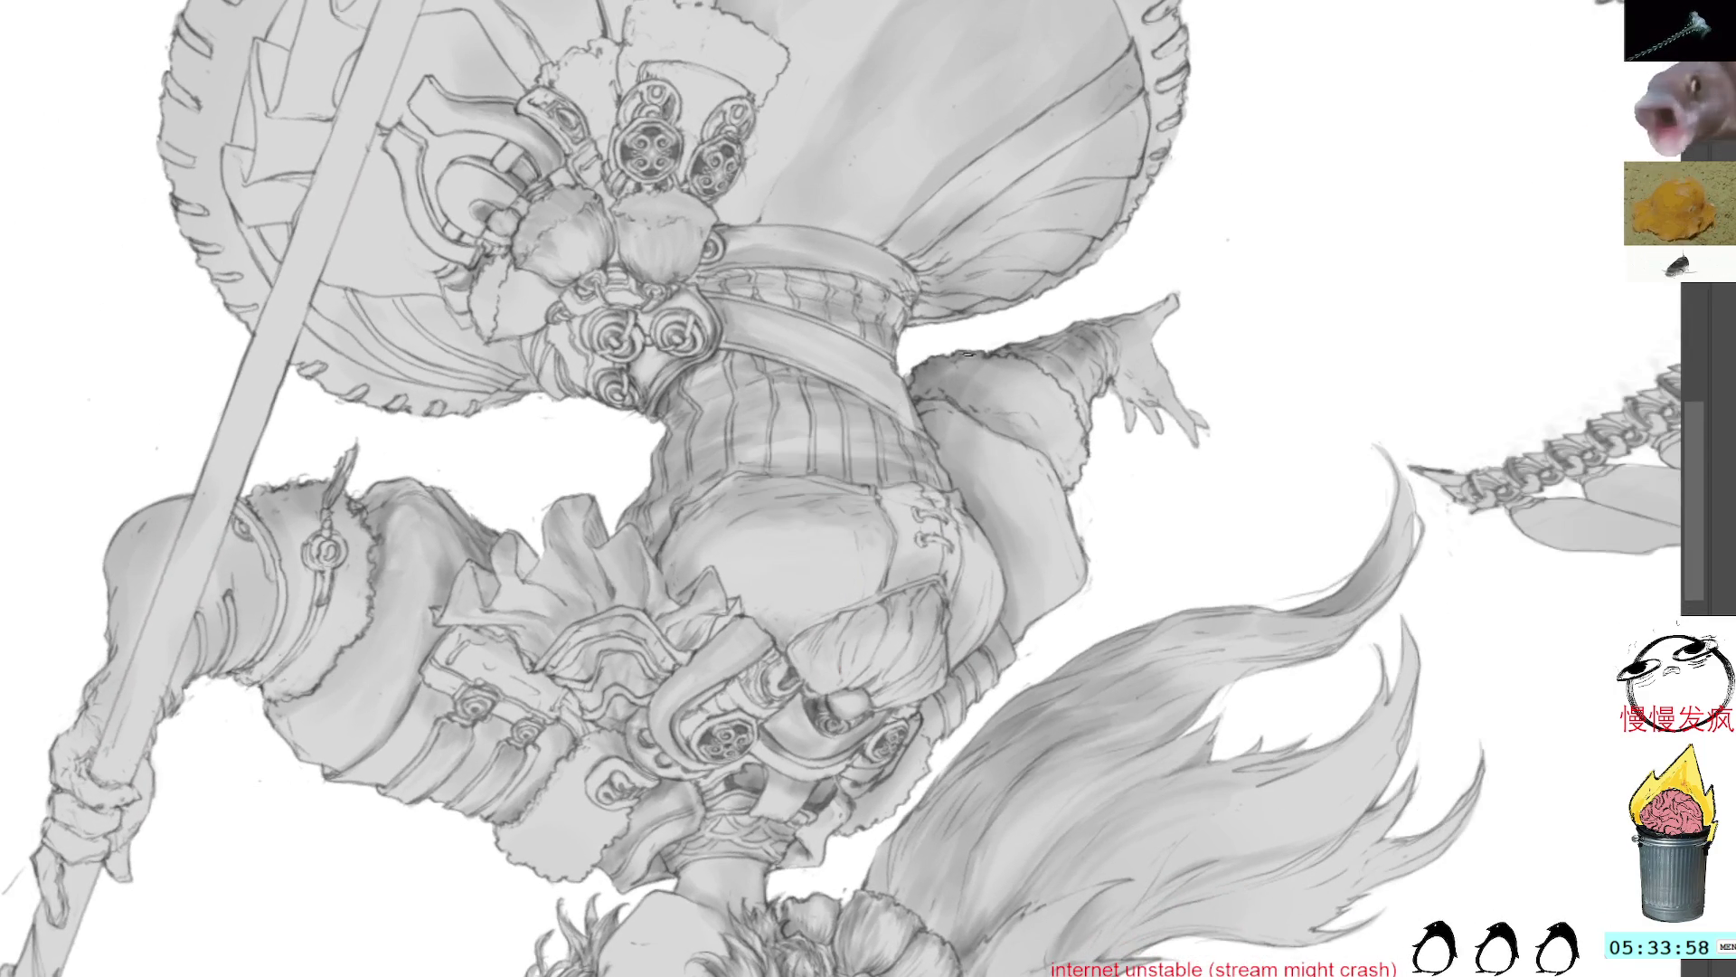
{"action": "left_click", "coordinate": [667, 400], "text": "ctrl"}
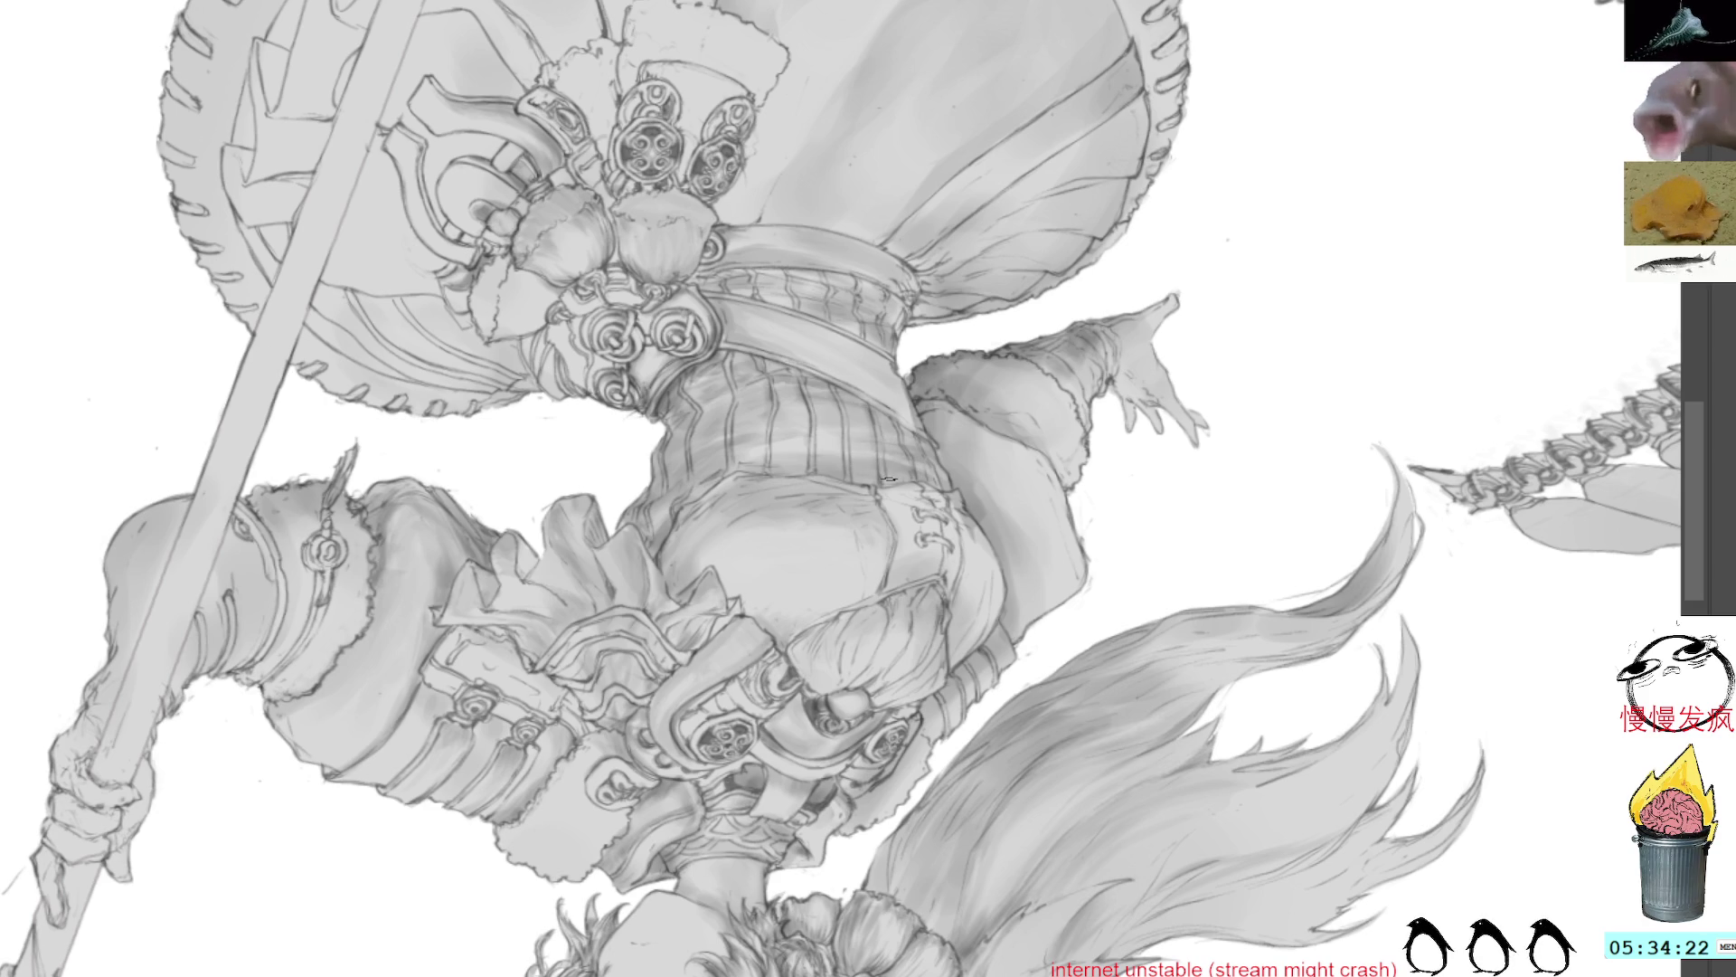
Step: Rotate the view through several angles to study the torso, waist and hair, then return upright
{"action": "key", "text": "r"}
{"action": "left_click_drag", "start_coordinate": [933, 294], "coordinate": [1001, 307]}
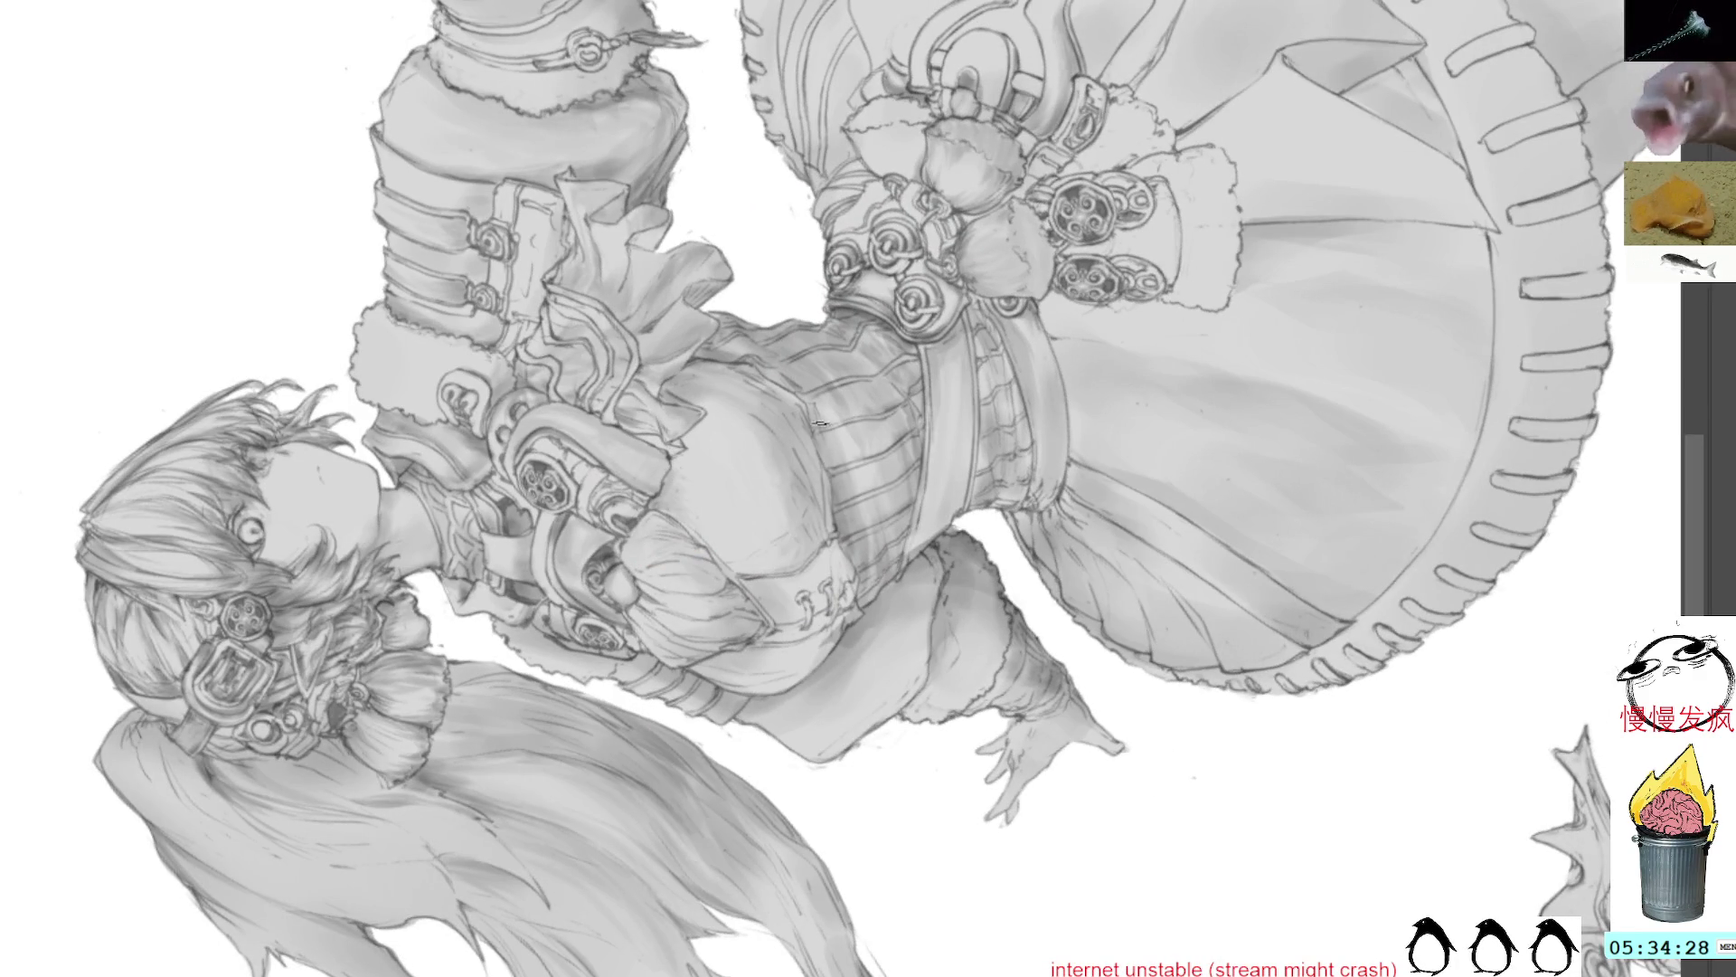
{"action": "left_click_drag", "start_coordinate": [842, 456], "coordinate": [899, 526]}
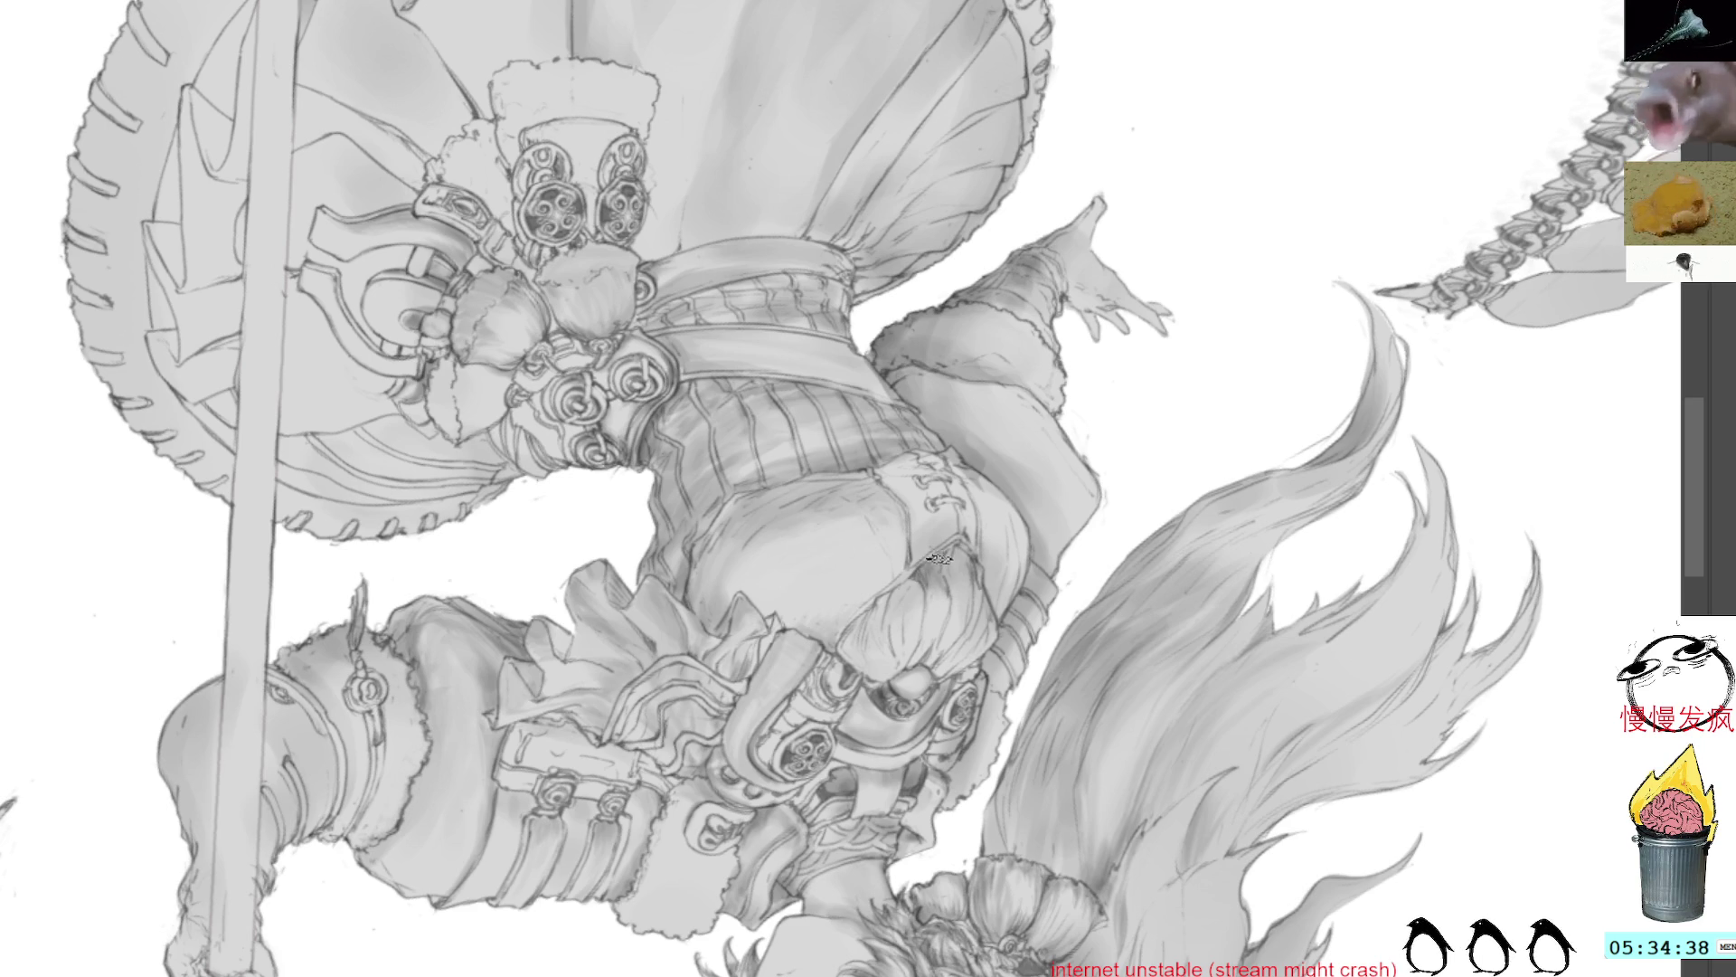
{"action": "mouse_move", "coordinate": [975, 507]}
{"action": "left_mouse_down"}
{"action": "mouse_move", "coordinate": [967, 520]}
{"action": "mouse_move", "coordinate": [993, 310]}
{"action": "left_mouse_up"}
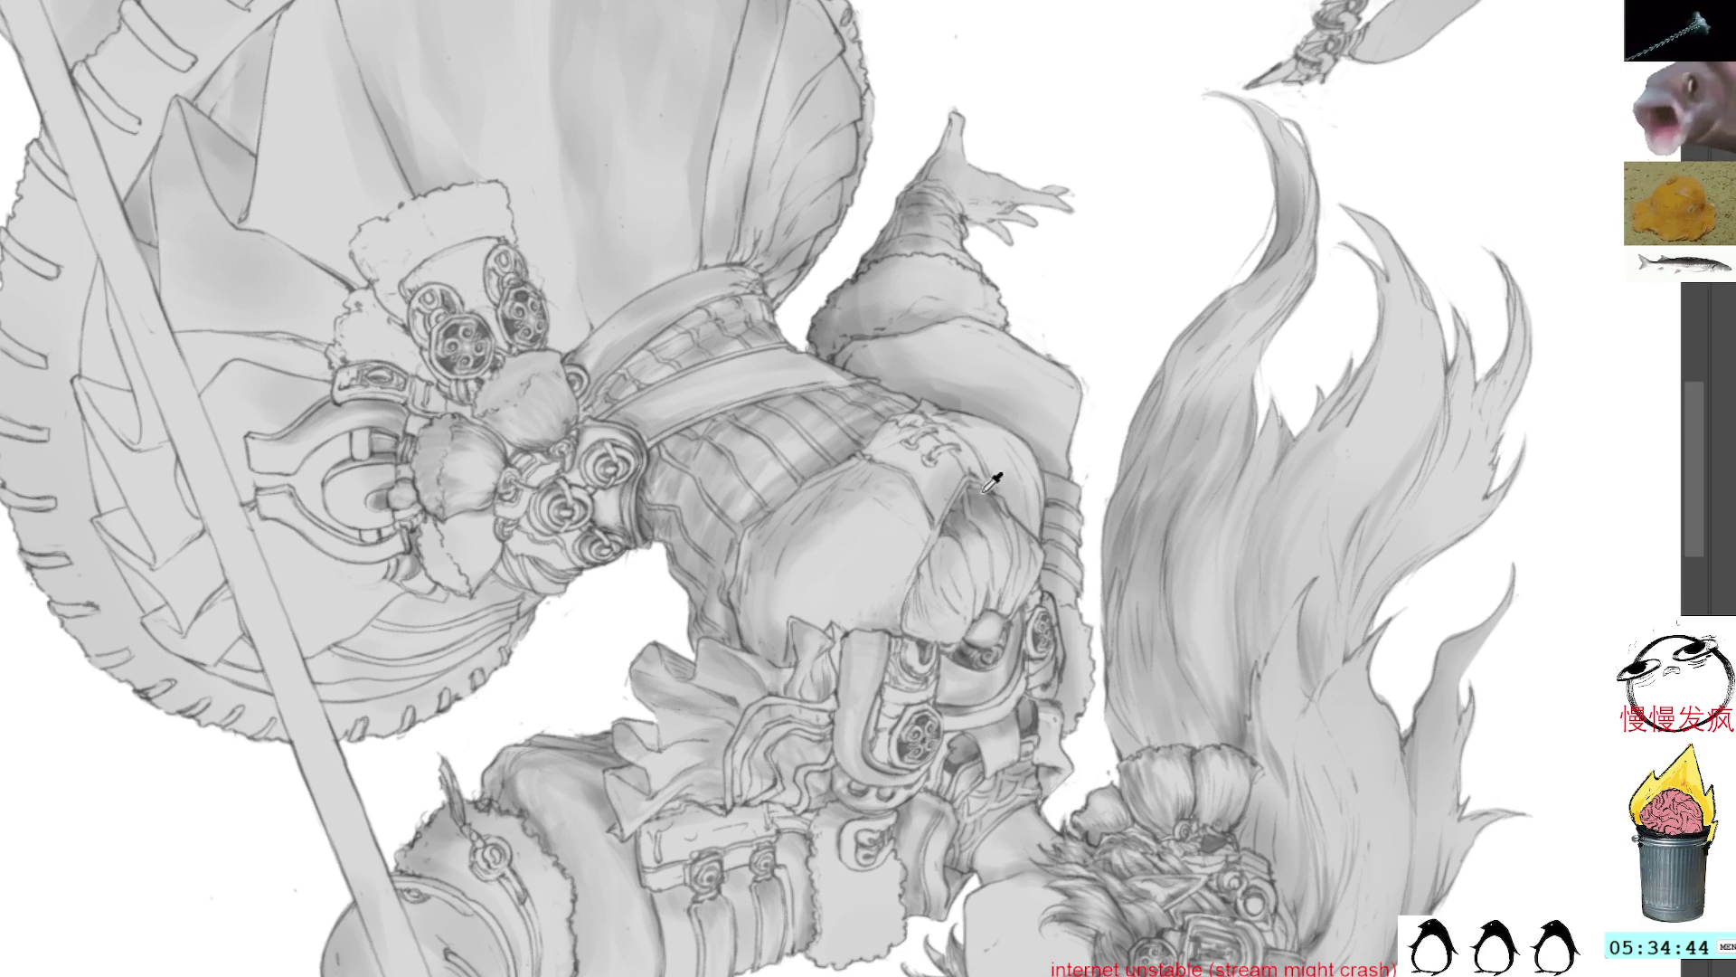
{"action": "mouse_move", "coordinate": [1031, 492]}
{"action": "left_mouse_down"}
{"action": "mouse_move", "coordinate": [990, 411]}
{"action": "mouse_move", "coordinate": [1097, 409]}
{"action": "mouse_move", "coordinate": [1002, 432]}
{"action": "left_mouse_up"}
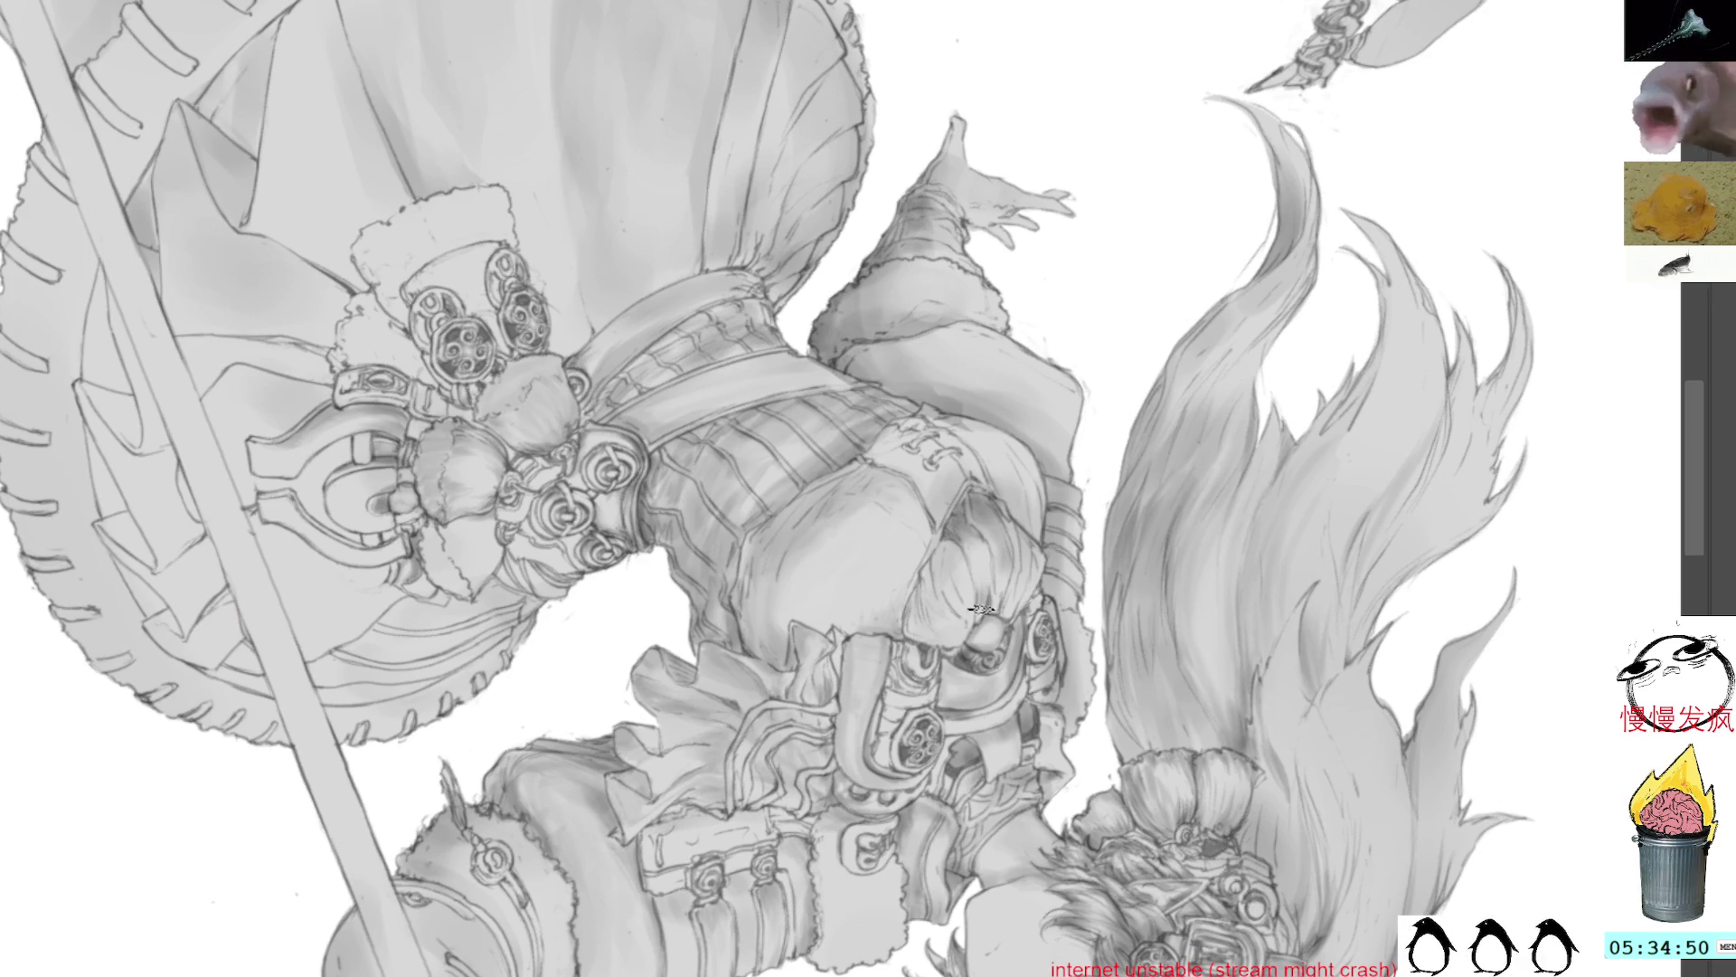
{"action": "left_click_drag", "start_coordinate": [1076, 413], "coordinate": [1029, 359]}
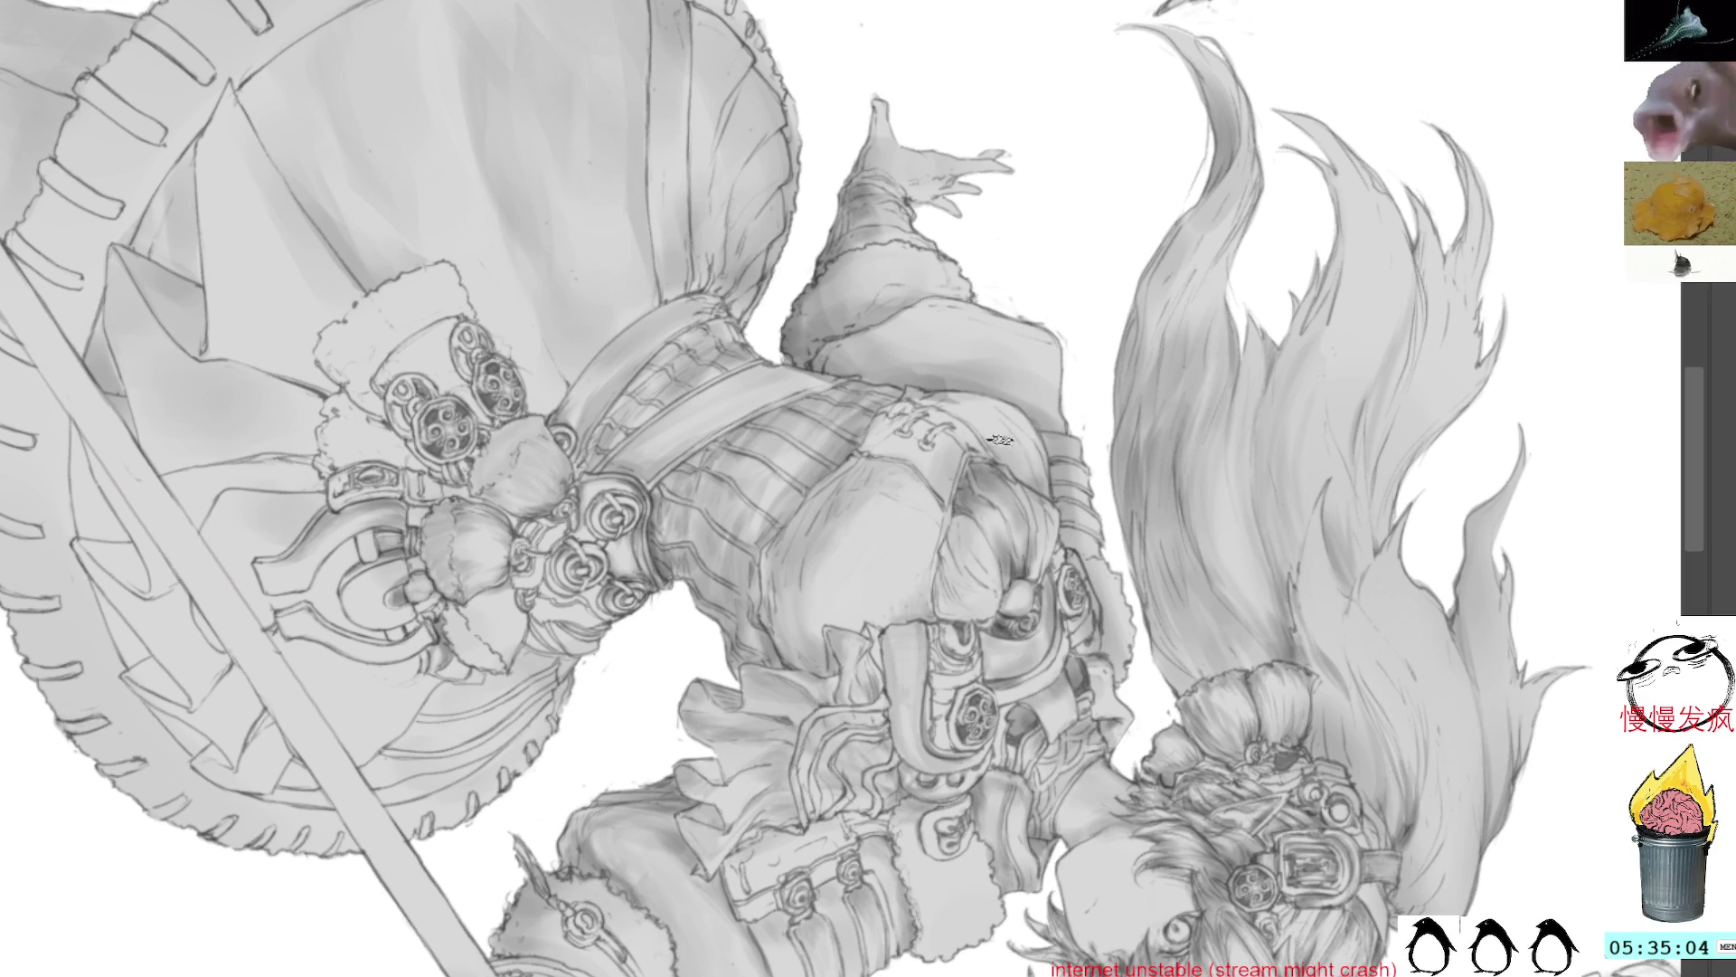
{"action": "mouse_move", "coordinate": [992, 398]}
{"action": "left_mouse_down"}
{"action": "mouse_move", "coordinate": [1076, 443]}
{"action": "mouse_move", "coordinate": [973, 429]}
{"action": "left_mouse_up"}
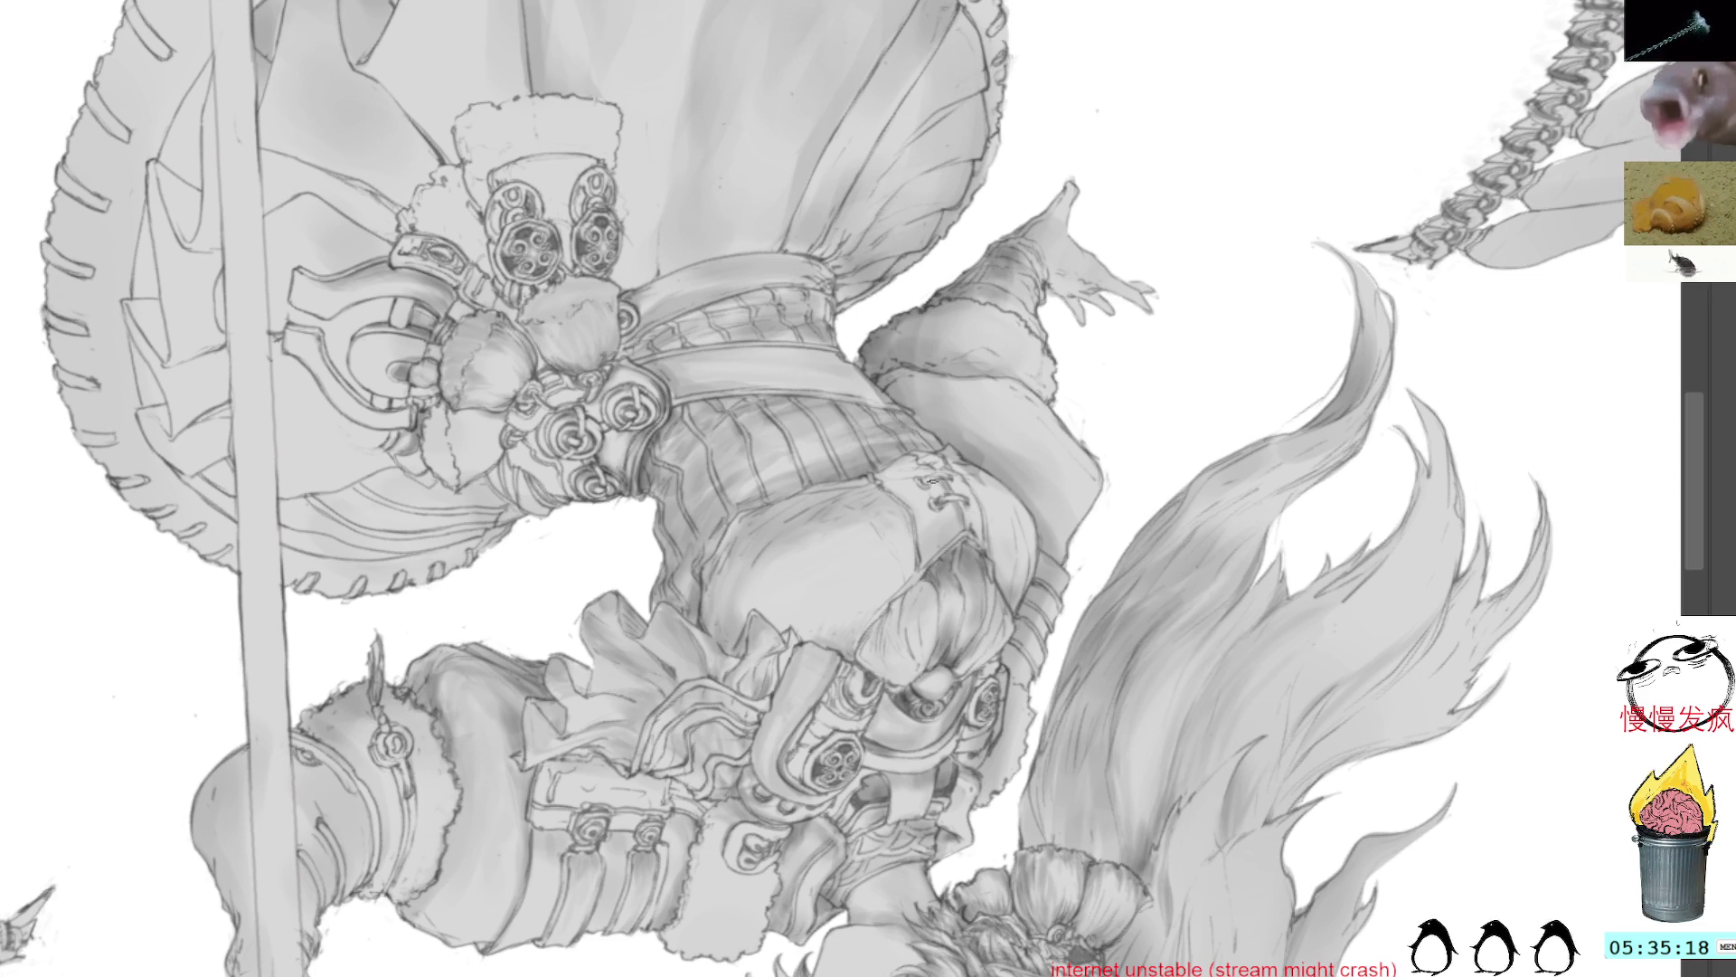
{"action": "left_click_drag", "start_coordinate": [969, 393], "coordinate": [967, 499]}
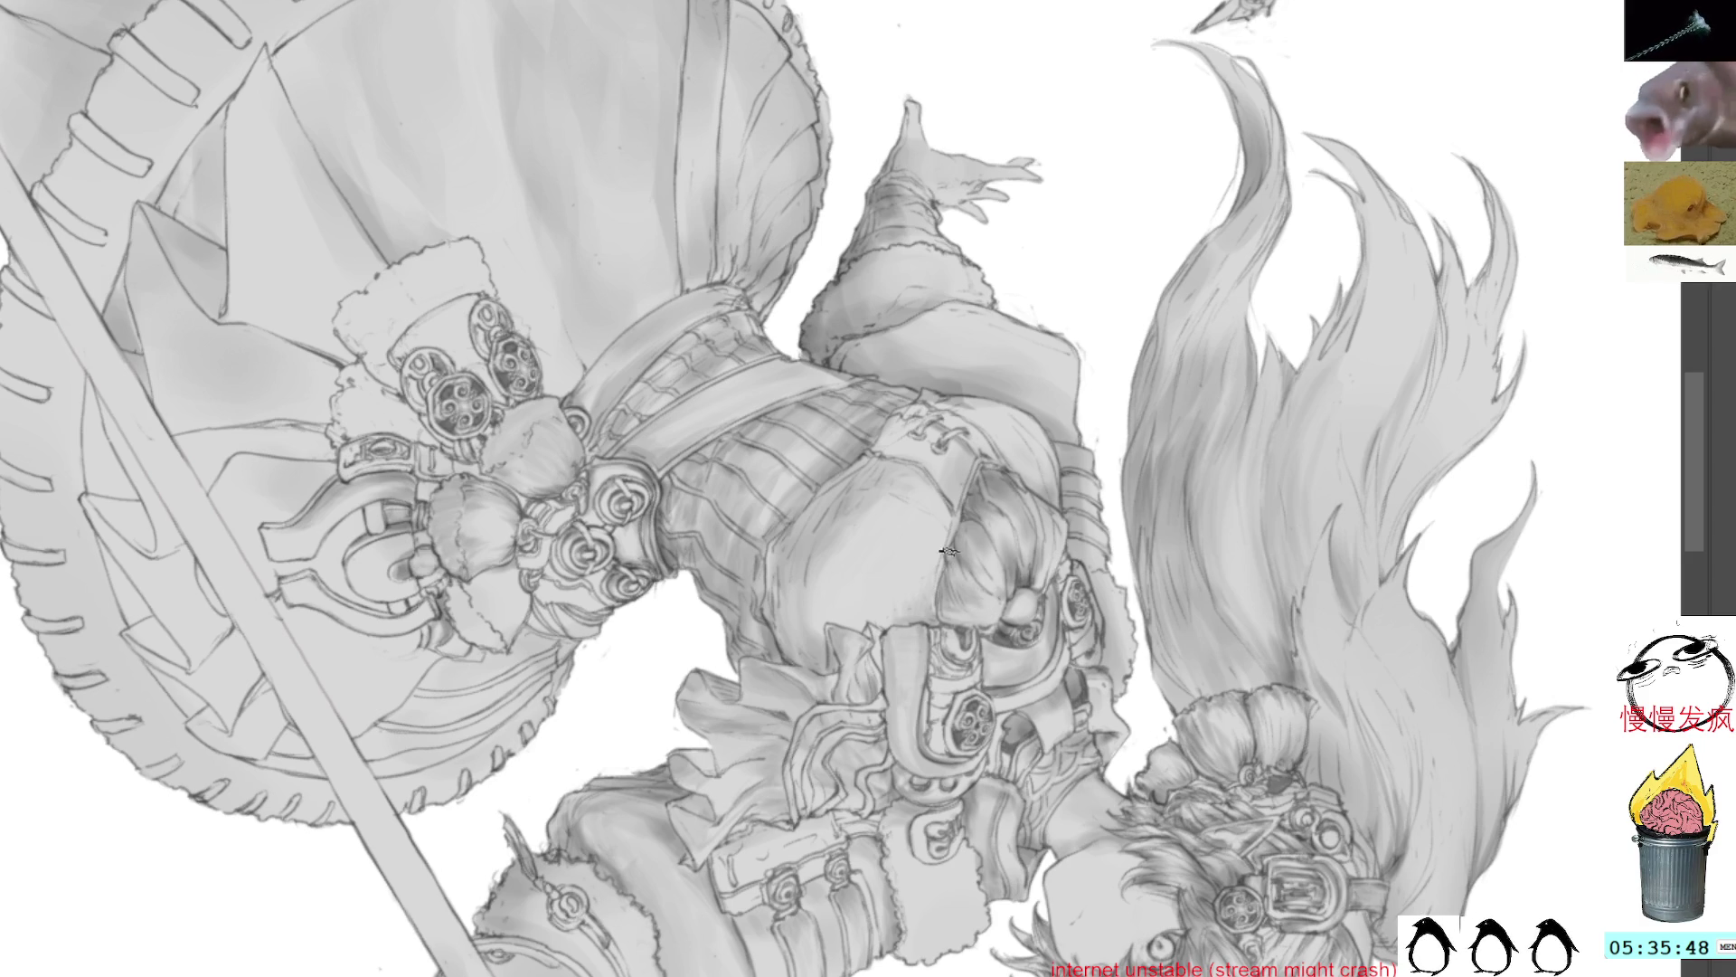
{"action": "key", "text": "Delete"}
{"action": "left_click_drag", "start_coordinate": [812, 309], "coordinate": [753, 331]}
Step: Turn the figure upside down and sample a grey from the chest armour
{"action": "left_click_drag", "start_coordinate": [826, 442], "coordinate": [946, 516]}
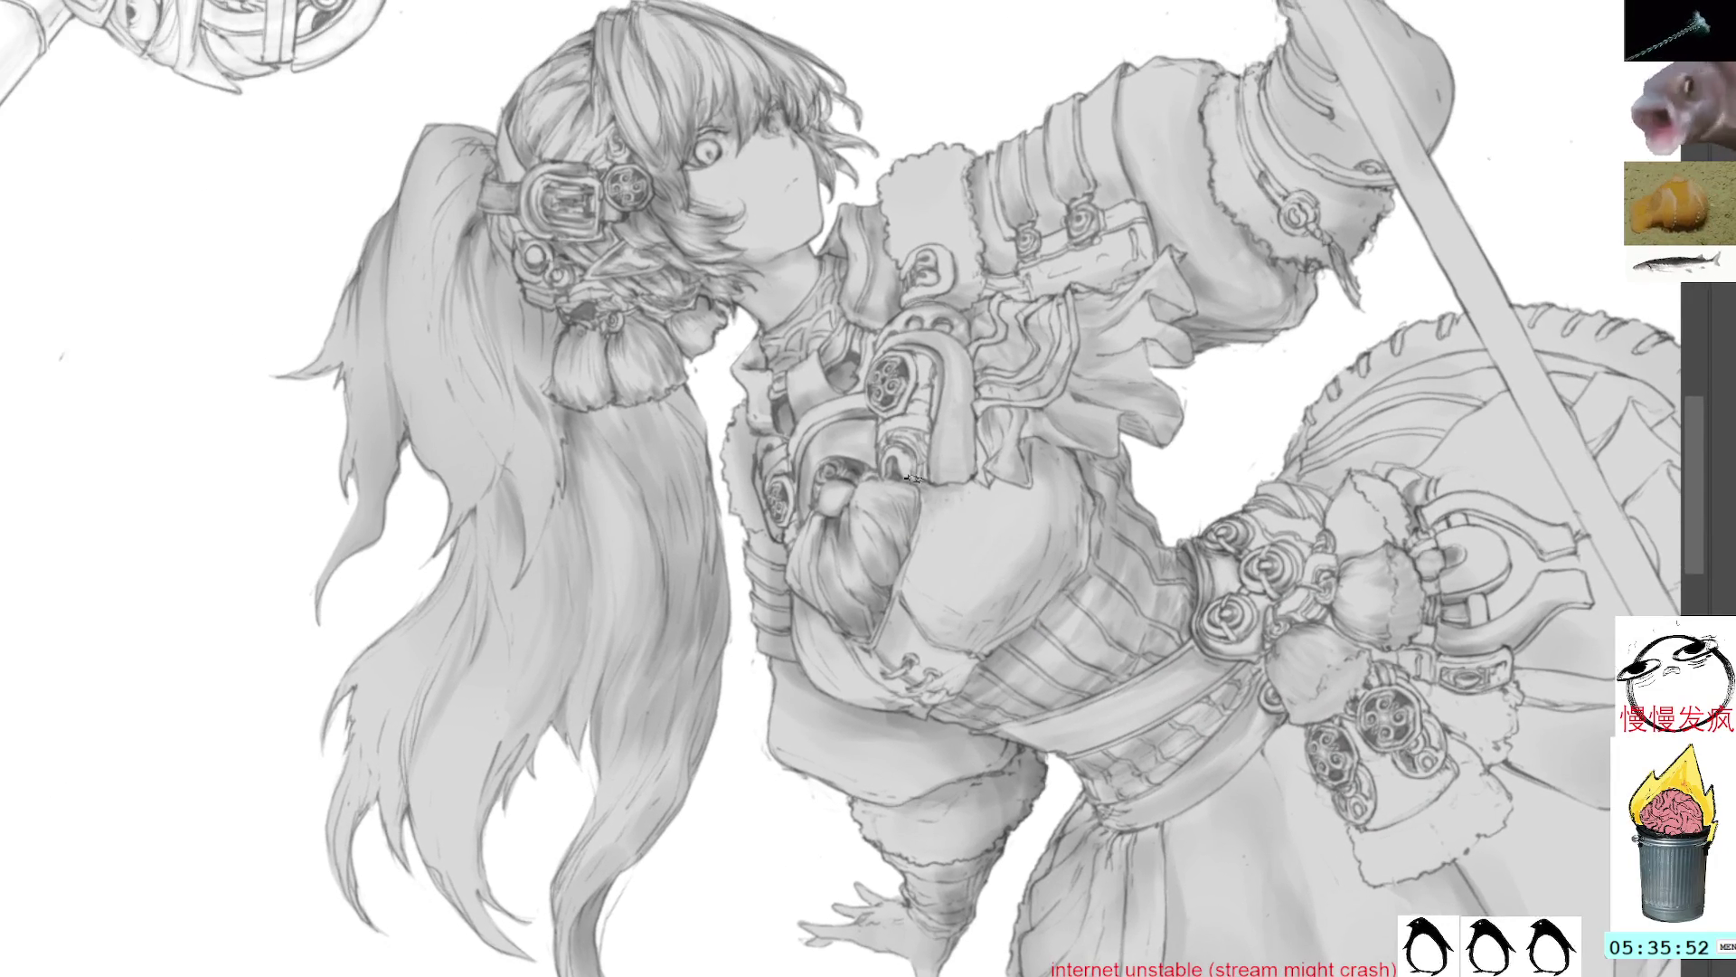
{"action": "key", "text": "Delete"}
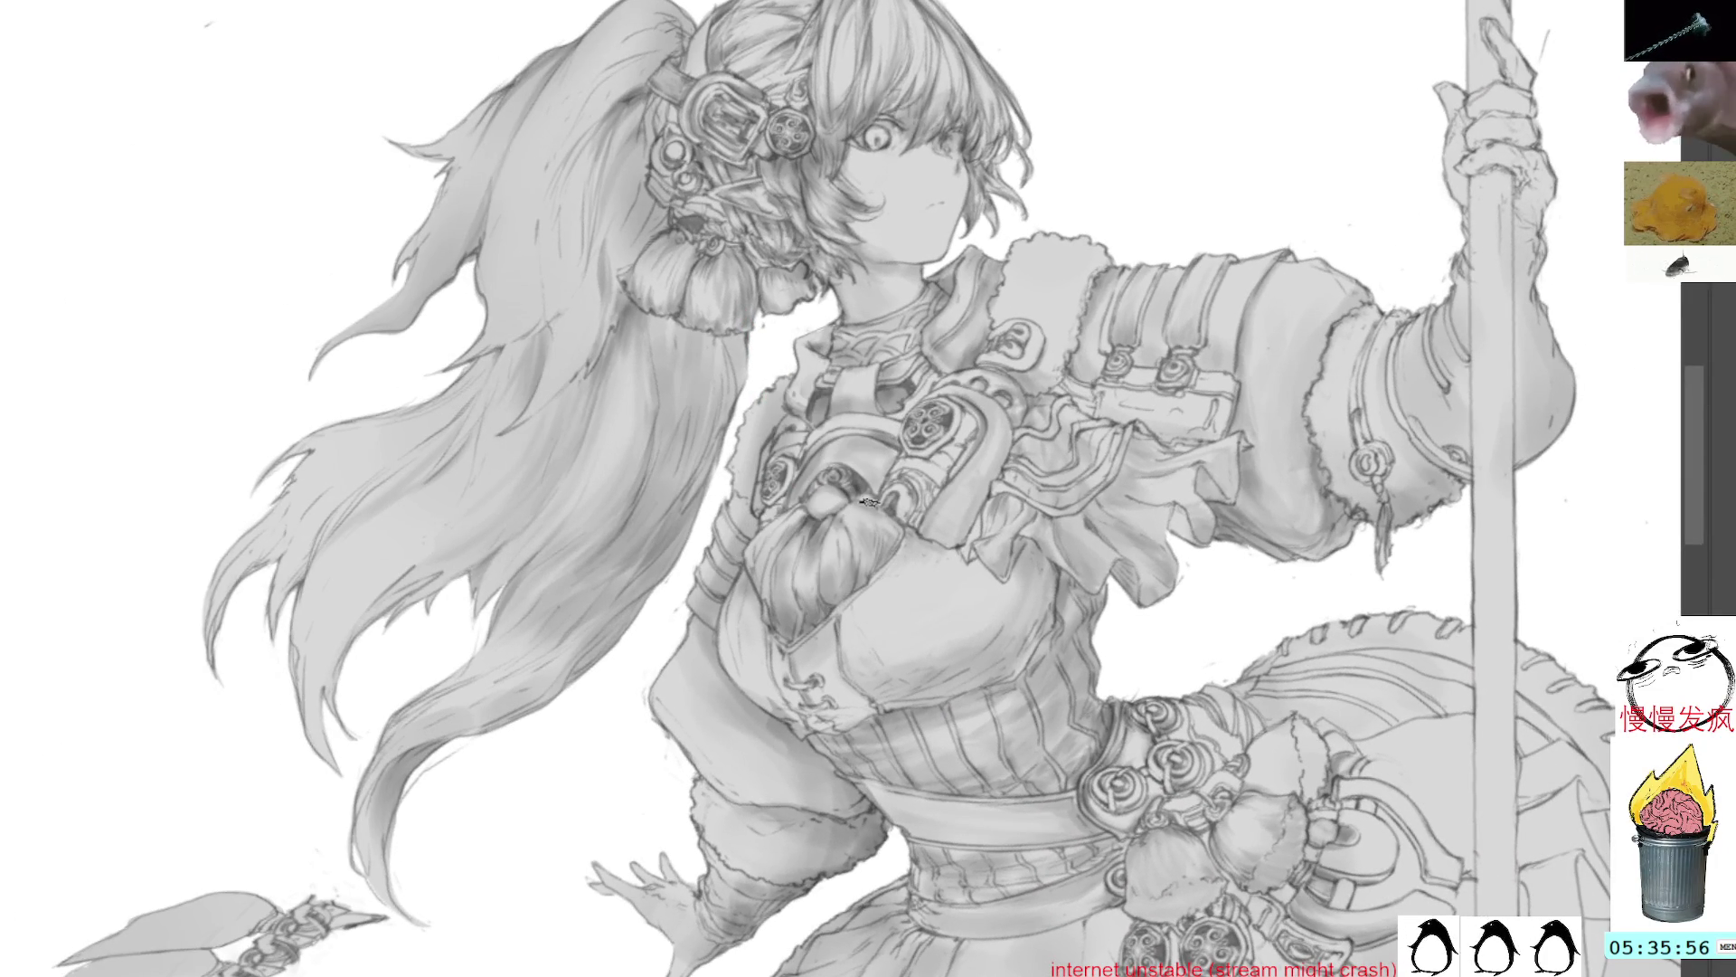
{"action": "mouse_move", "coordinate": [882, 450]}
{"action": "left_mouse_down"}
{"action": "mouse_move", "coordinate": [977, 283]}
{"action": "mouse_move", "coordinate": [1061, 470]}
{"action": "left_mouse_up"}
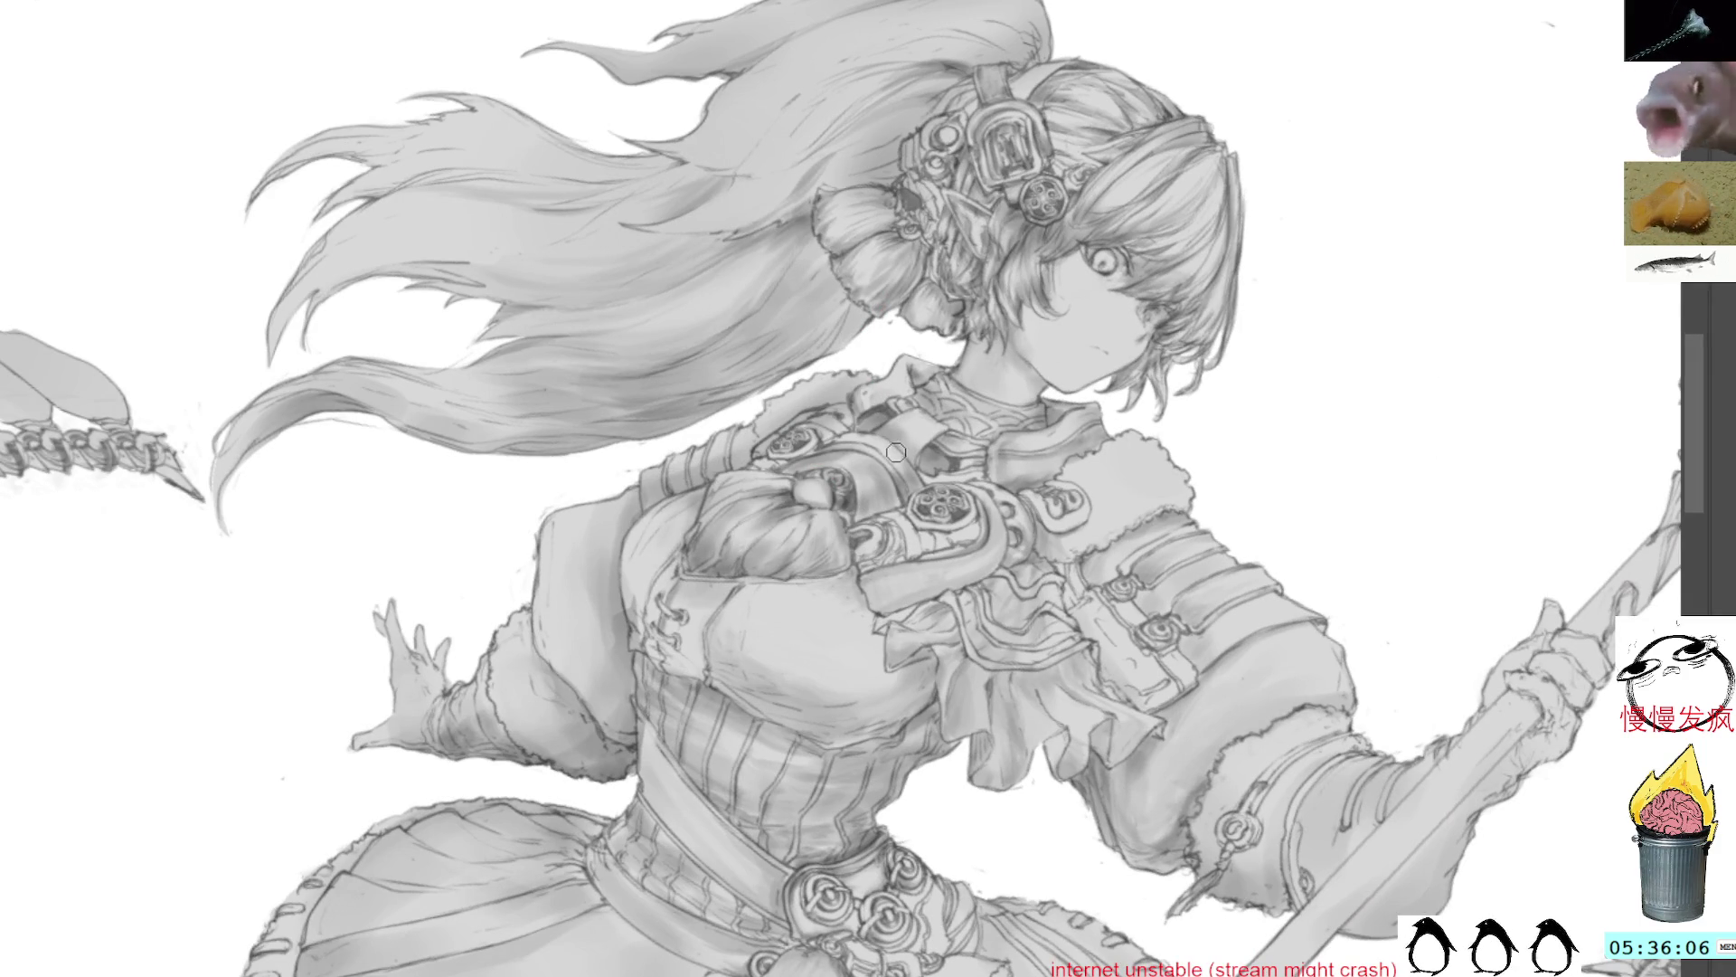
{"action": "mouse_move", "coordinate": [1047, 484]}
{"action": "left_mouse_down"}
{"action": "mouse_move", "coordinate": [904, 561]}
{"action": "mouse_move", "coordinate": [916, 529]}
{"action": "left_mouse_up"}
{"action": "left_click", "coordinate": [916, 529], "text": "ctrl"}
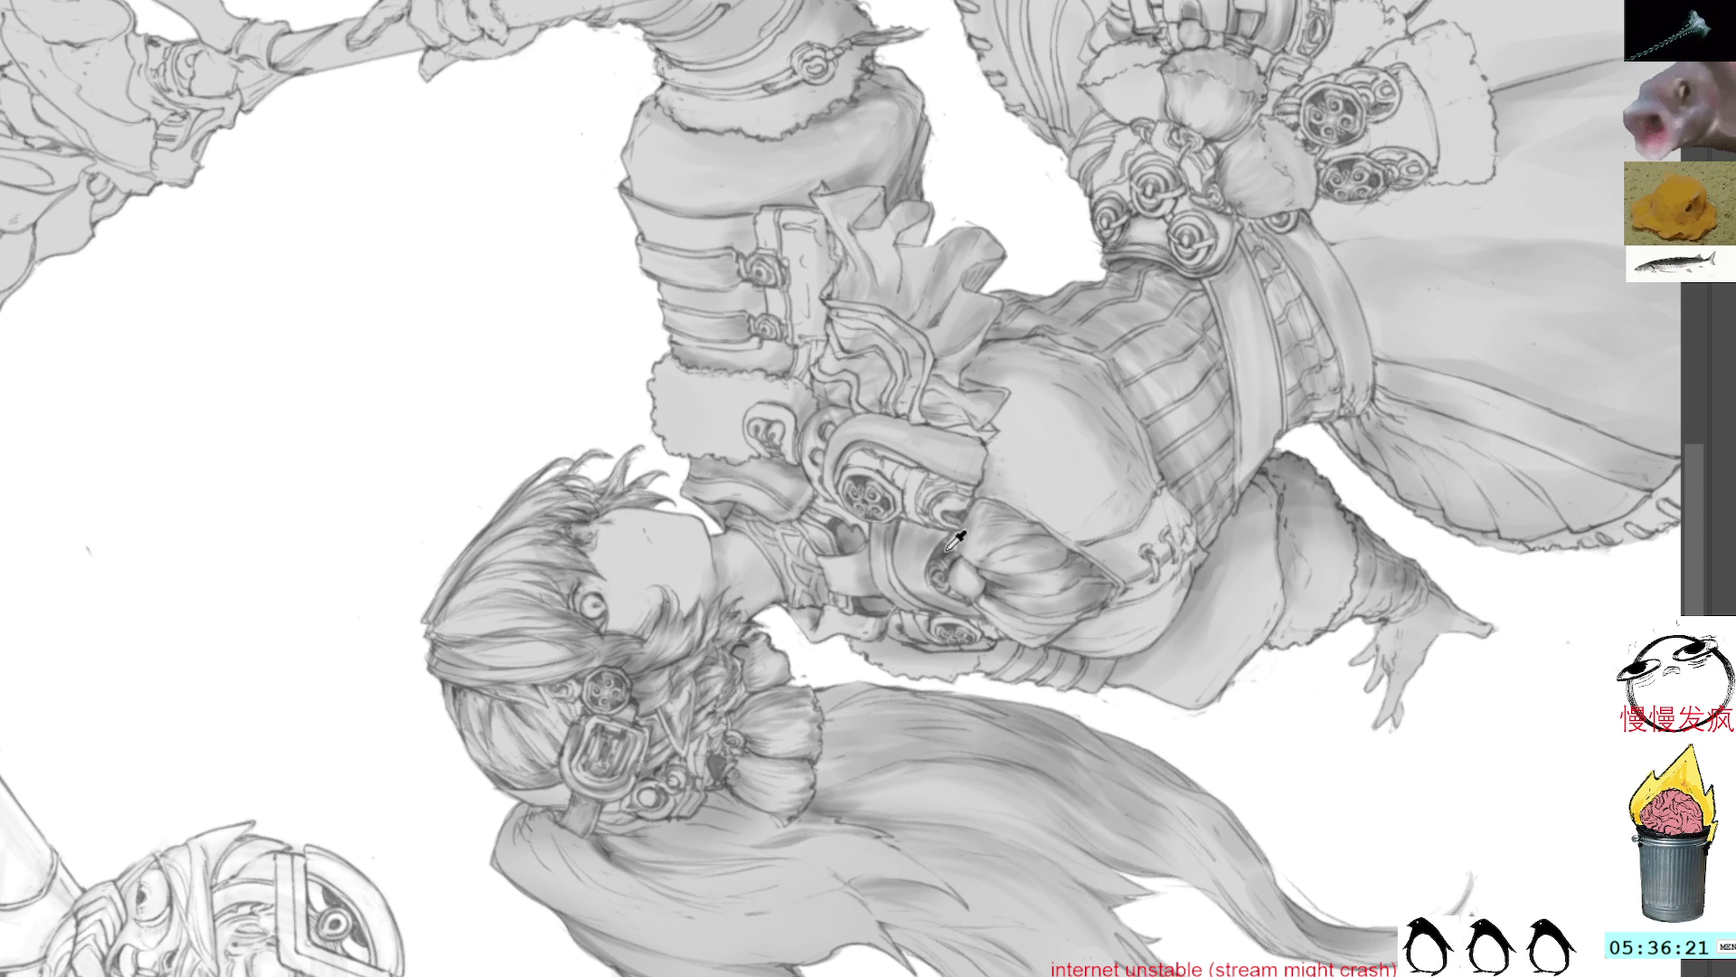
{"action": "left_click_drag", "start_coordinate": [830, 613], "coordinate": [1020, 286]}
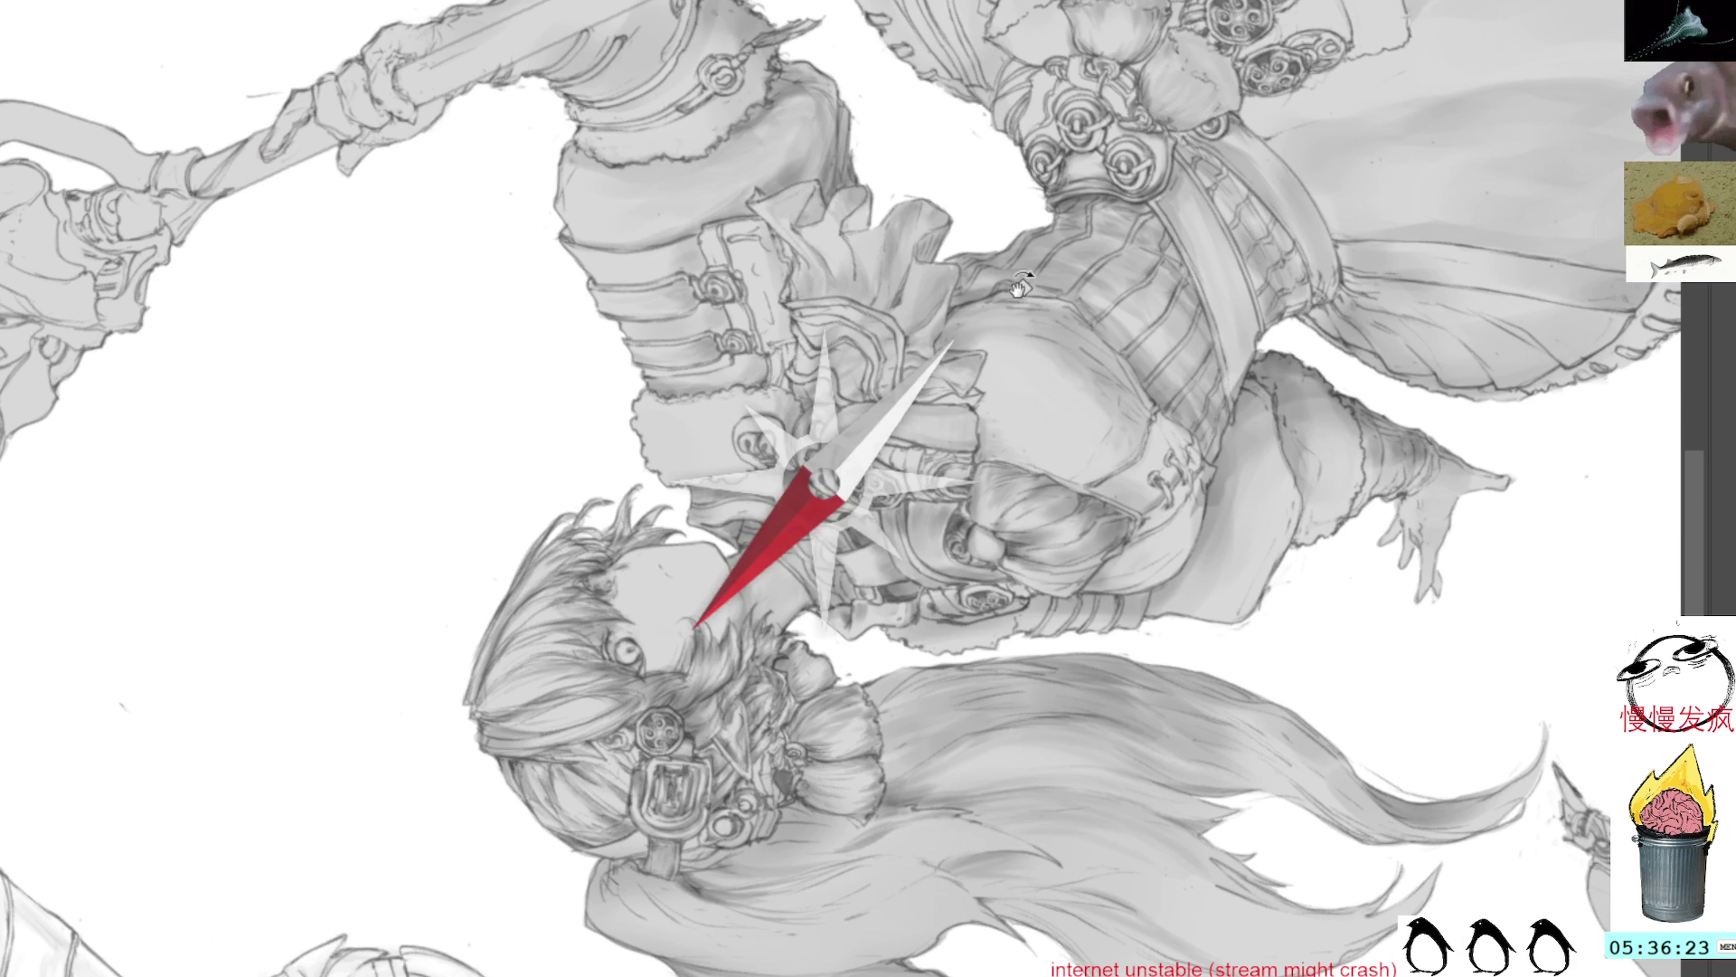
{"action": "key", "text": "Home"}
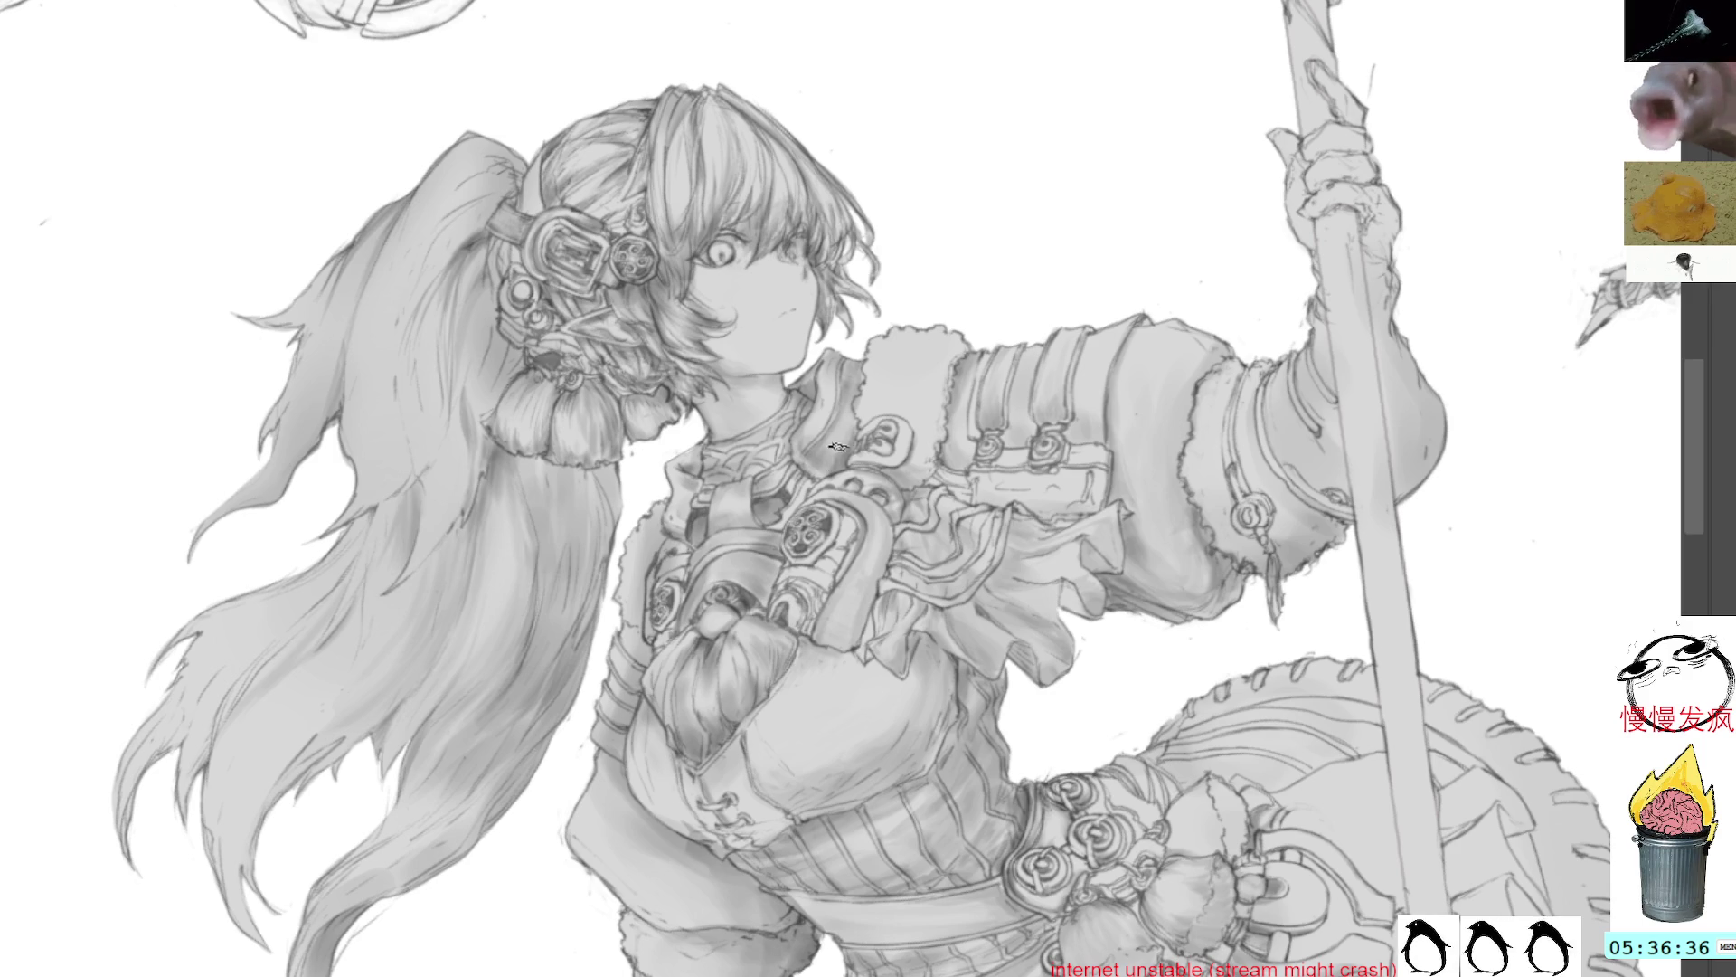
{"action": "left_click_drag", "start_coordinate": [864, 360], "coordinate": [850, 393]}
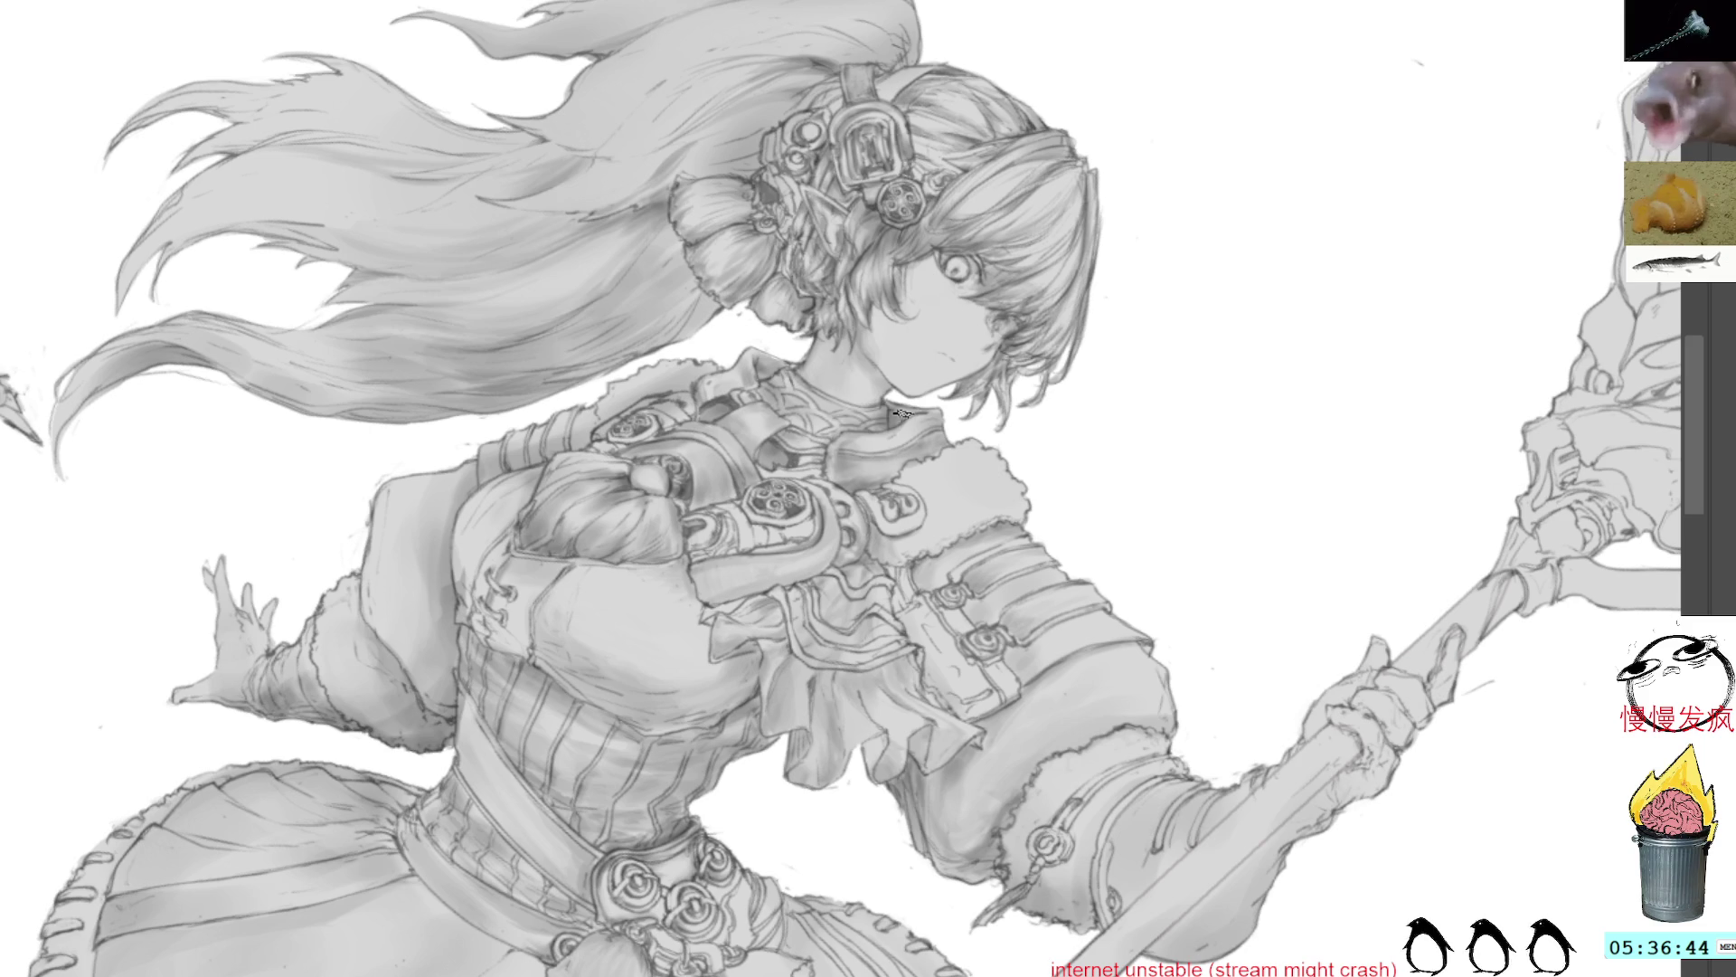
{"action": "mouse_move", "coordinate": [974, 406]}
{"action": "left_mouse_down"}
{"action": "mouse_move", "coordinate": [868, 299]}
{"action": "mouse_move", "coordinate": [754, 434]}
{"action": "left_mouse_up"}
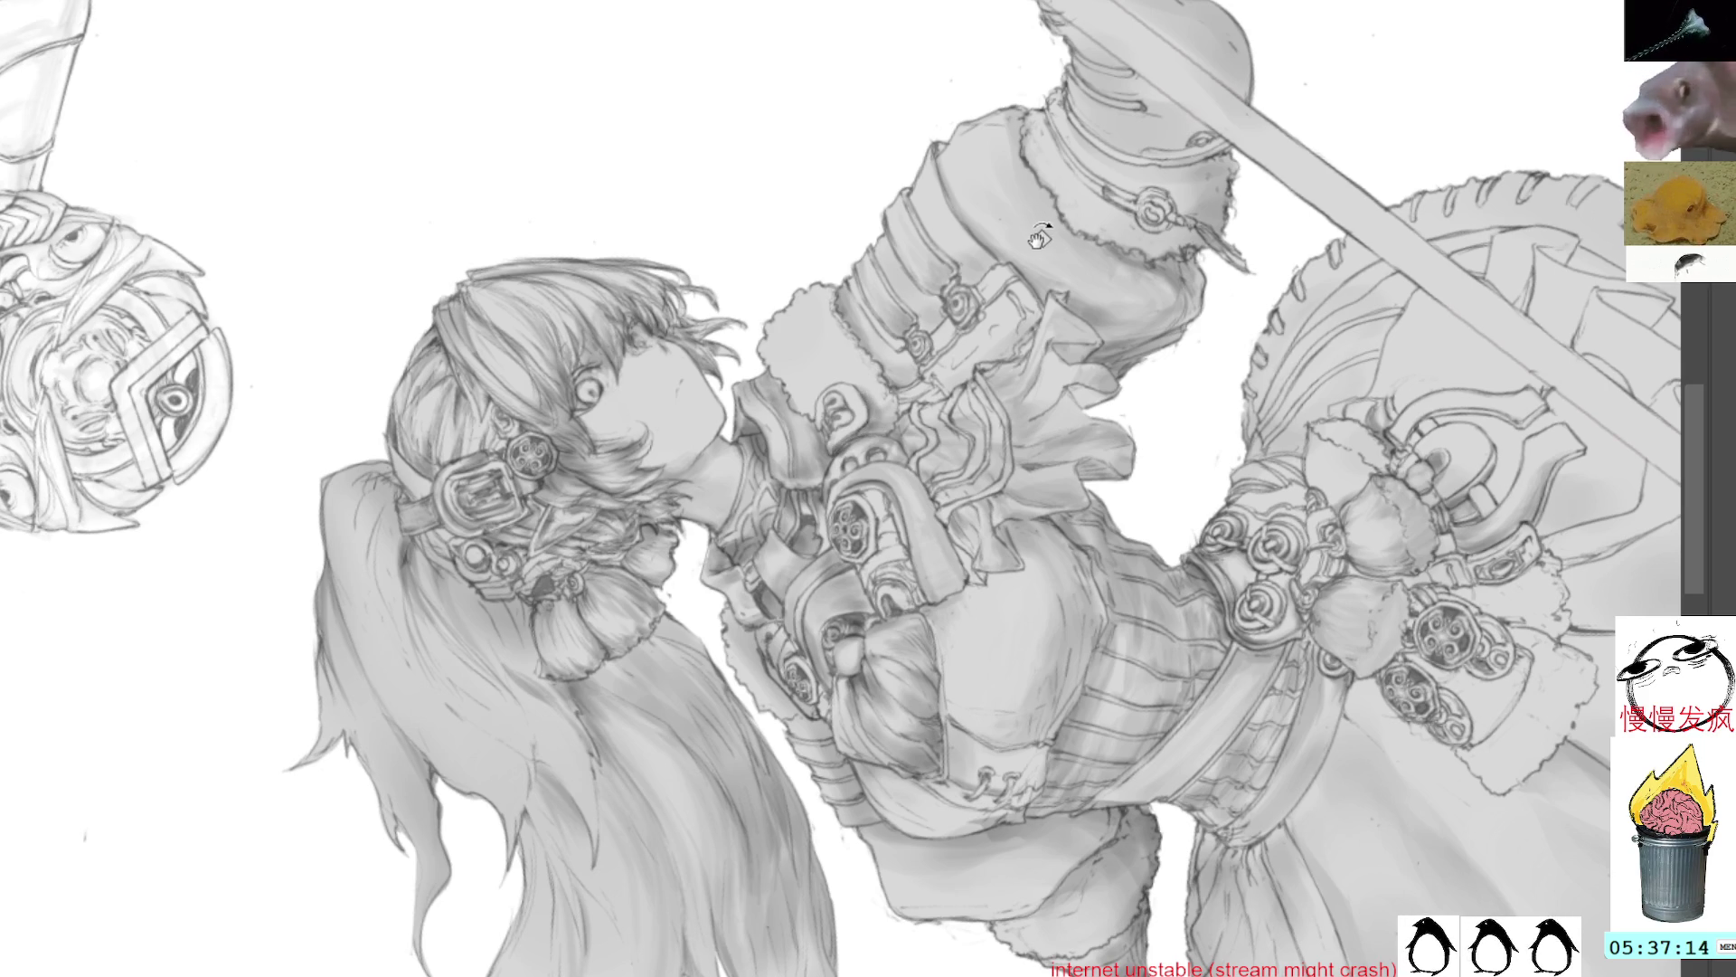
Step: Rotate the view until the staff stands vertical, then paint a darker stroke on the sleeve
{"action": "left_click_drag", "start_coordinate": [1036, 230], "coordinate": [1092, 495]}
{"action": "key", "text": "Escape"}
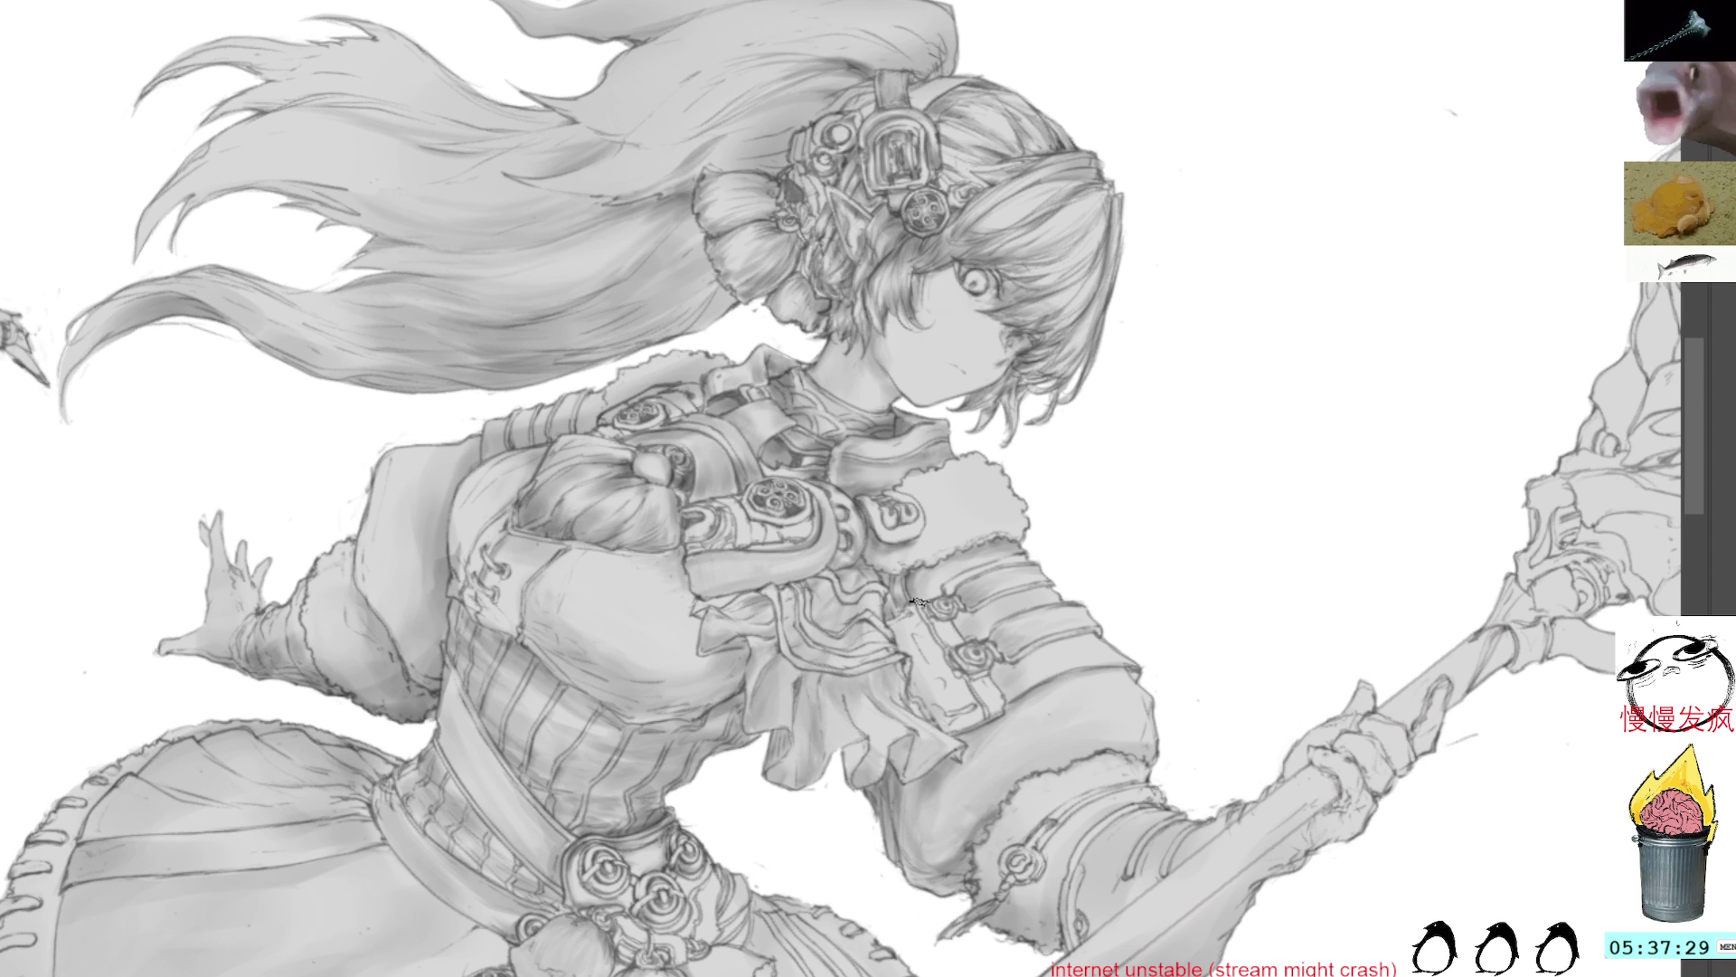
{"action": "left_click_drag", "start_coordinate": [936, 570], "coordinate": [897, 464]}
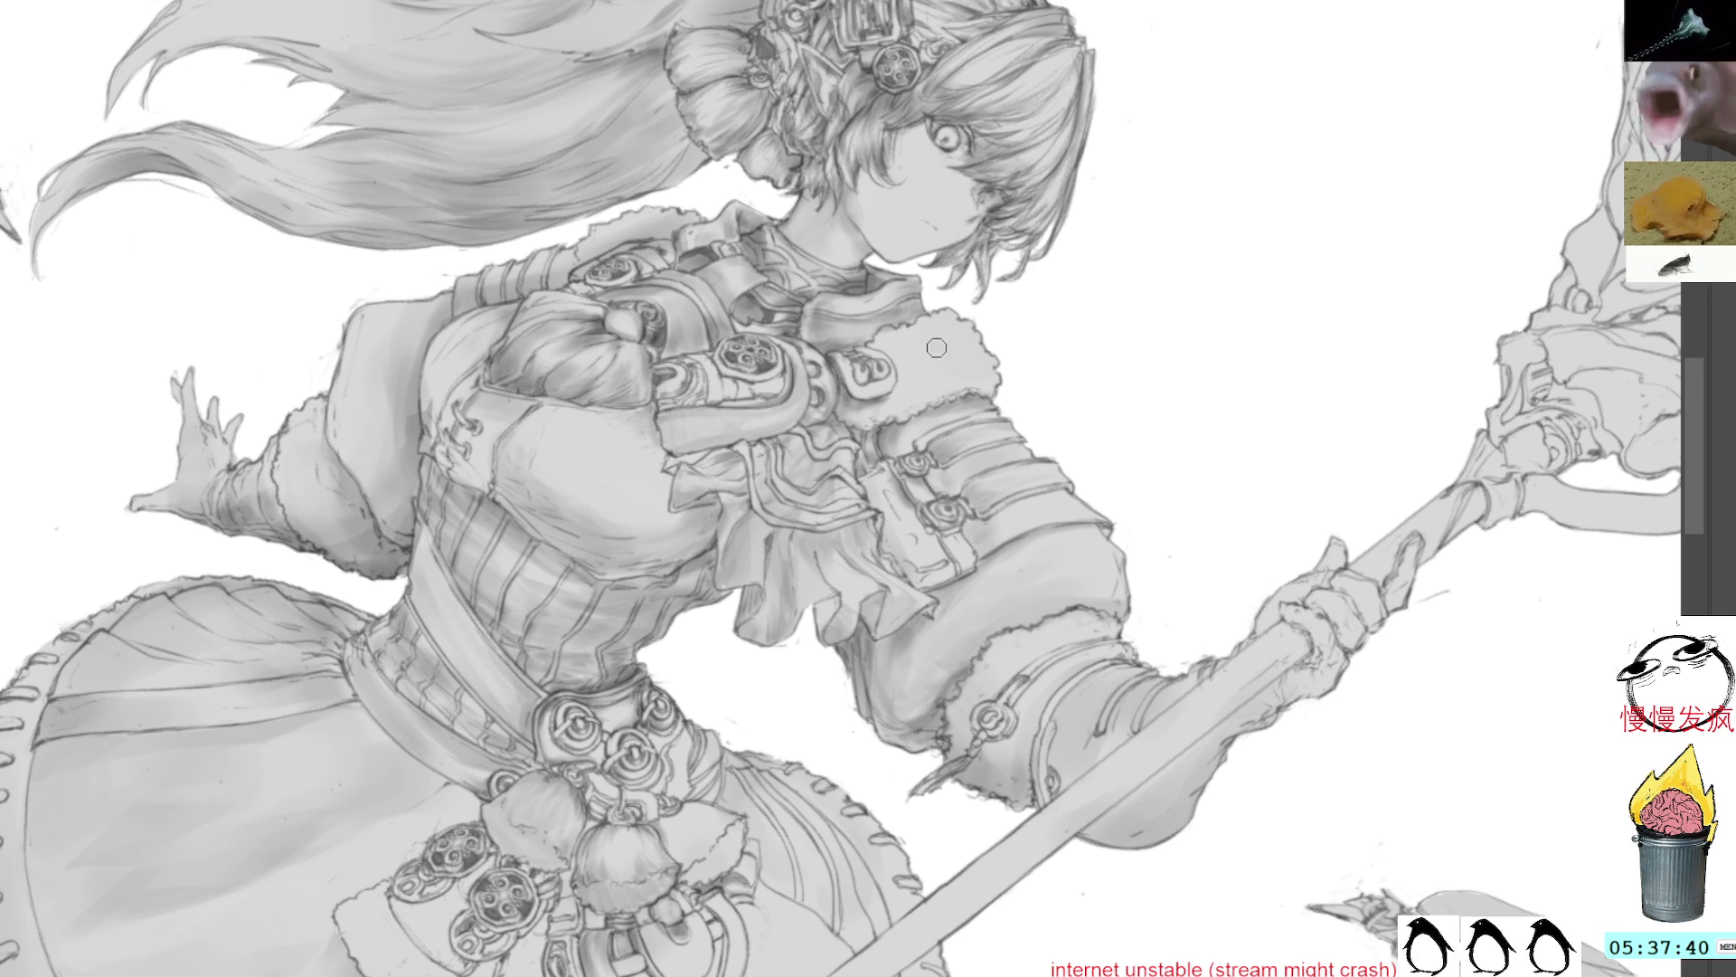
{"action": "key", "text": "r"}
{"action": "mouse_move", "coordinate": [942, 472]}
{"action": "left_mouse_down"}
{"action": "mouse_move", "coordinate": [760, 229]}
{"action": "mouse_move", "coordinate": [916, 160]}
{"action": "mouse_move", "coordinate": [932, 176]}
{"action": "left_mouse_up"}
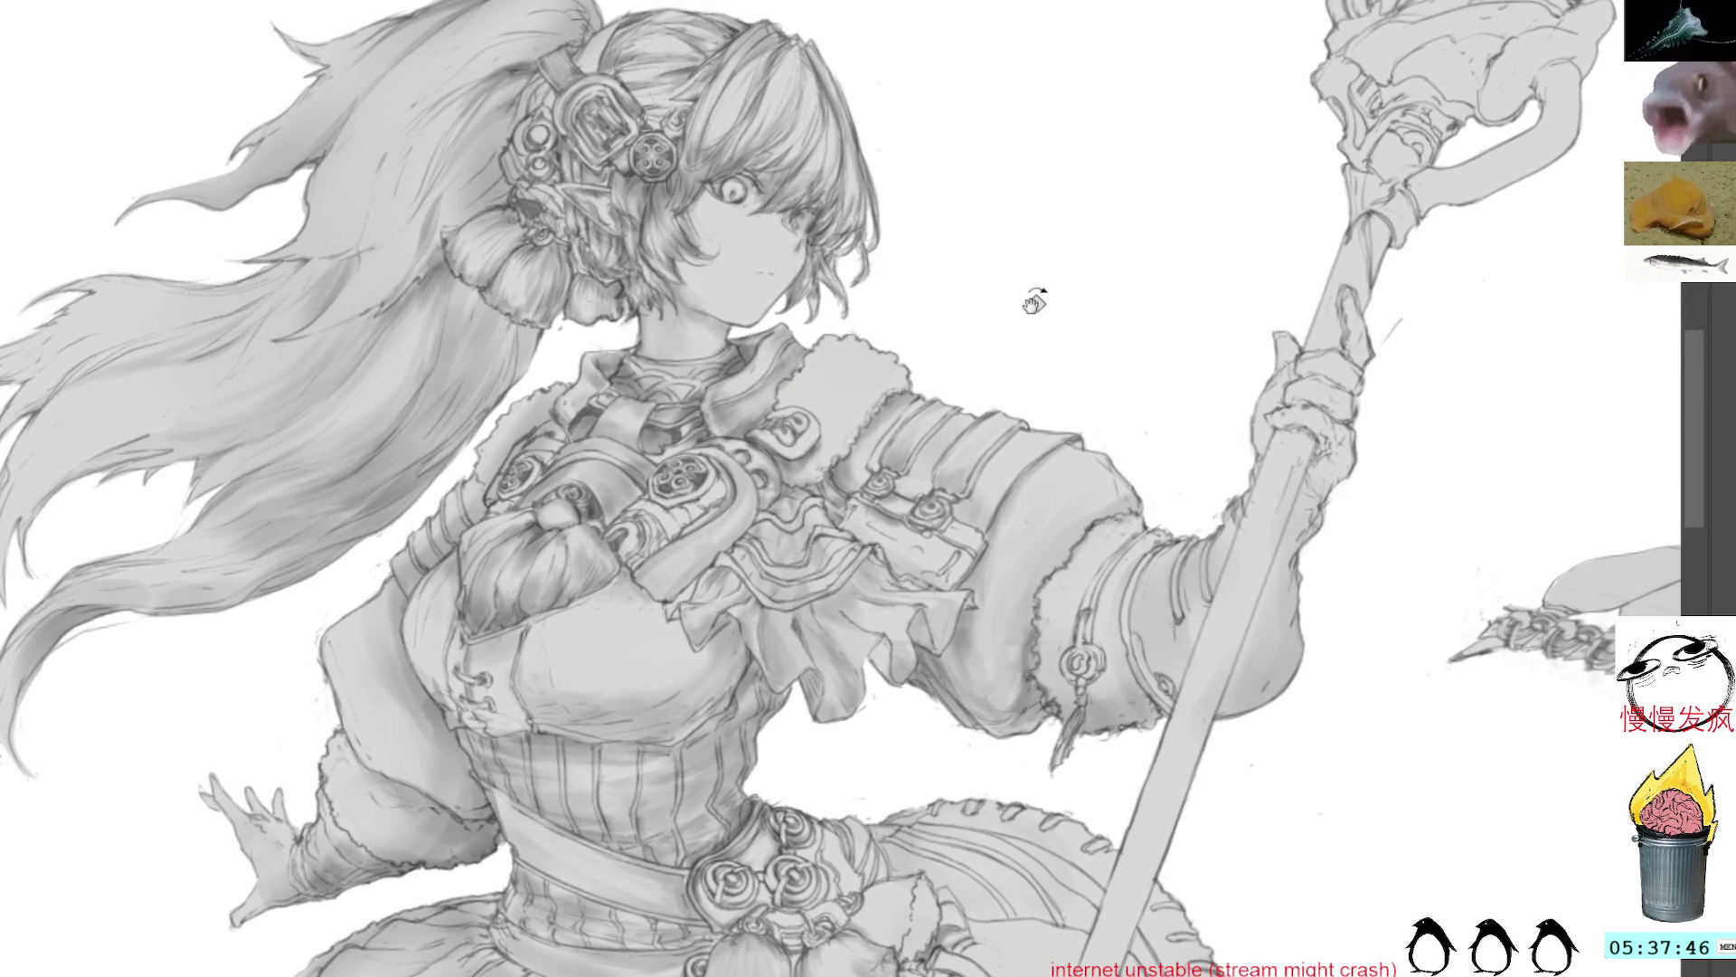
{"action": "left_click_drag", "start_coordinate": [1034, 299], "coordinate": [995, 244]}
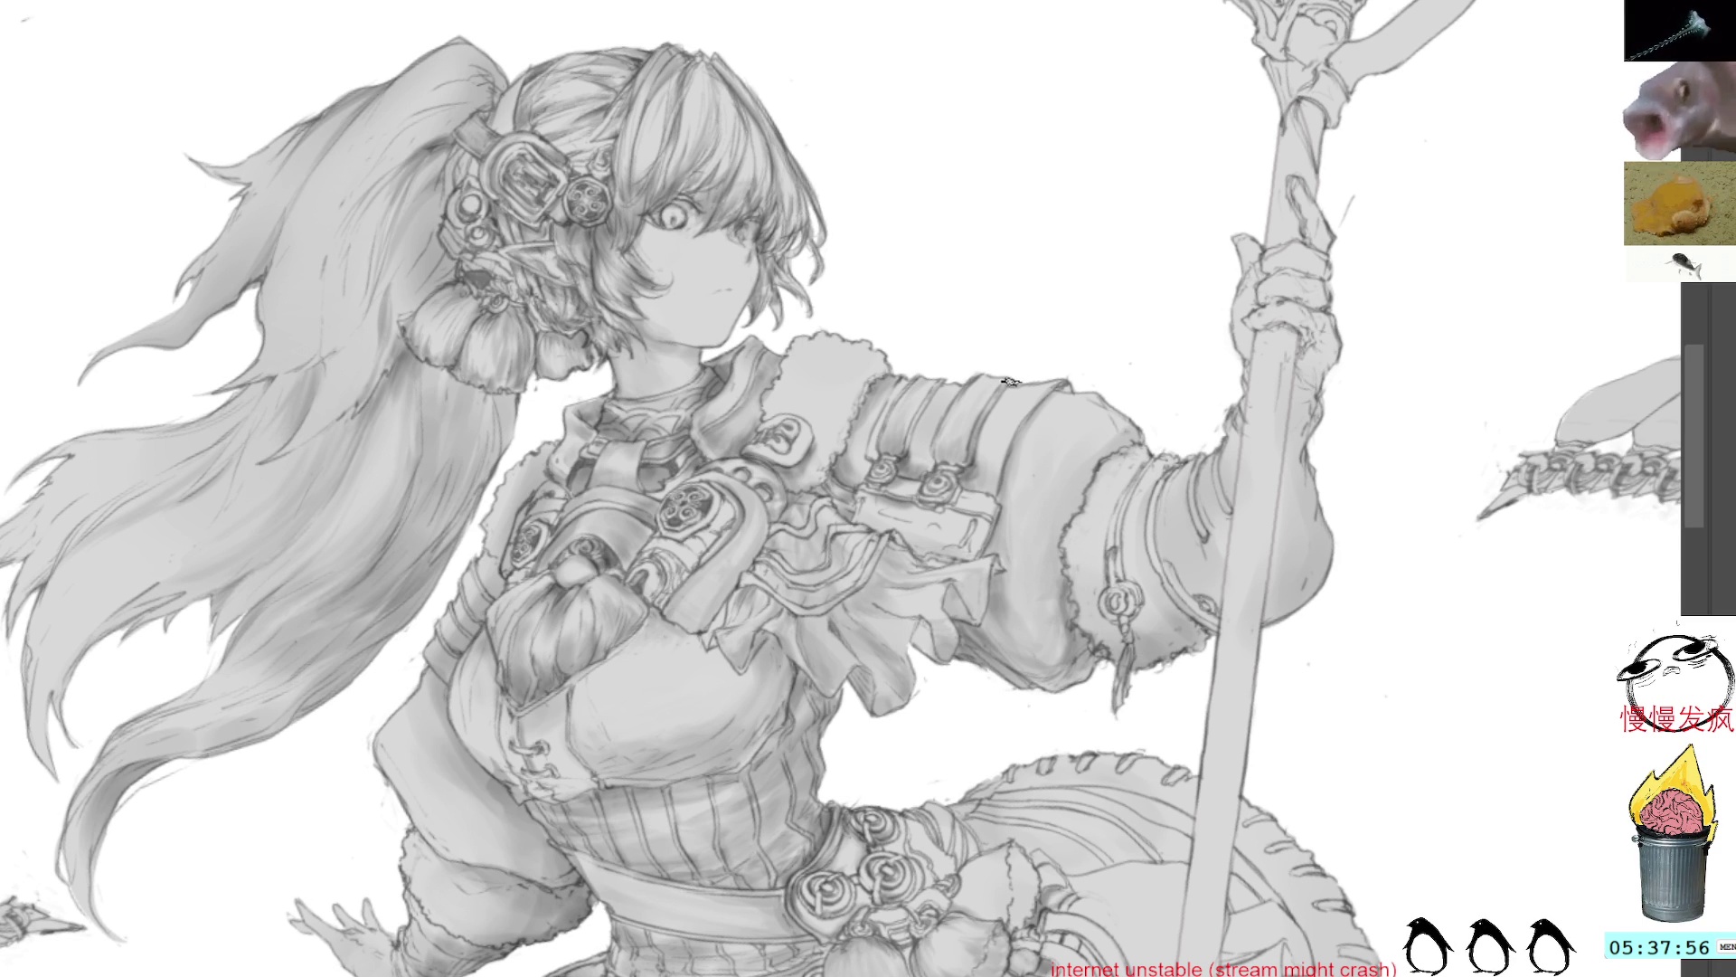
{"action": "left_click_drag", "start_coordinate": [909, 424], "coordinate": [918, 448]}
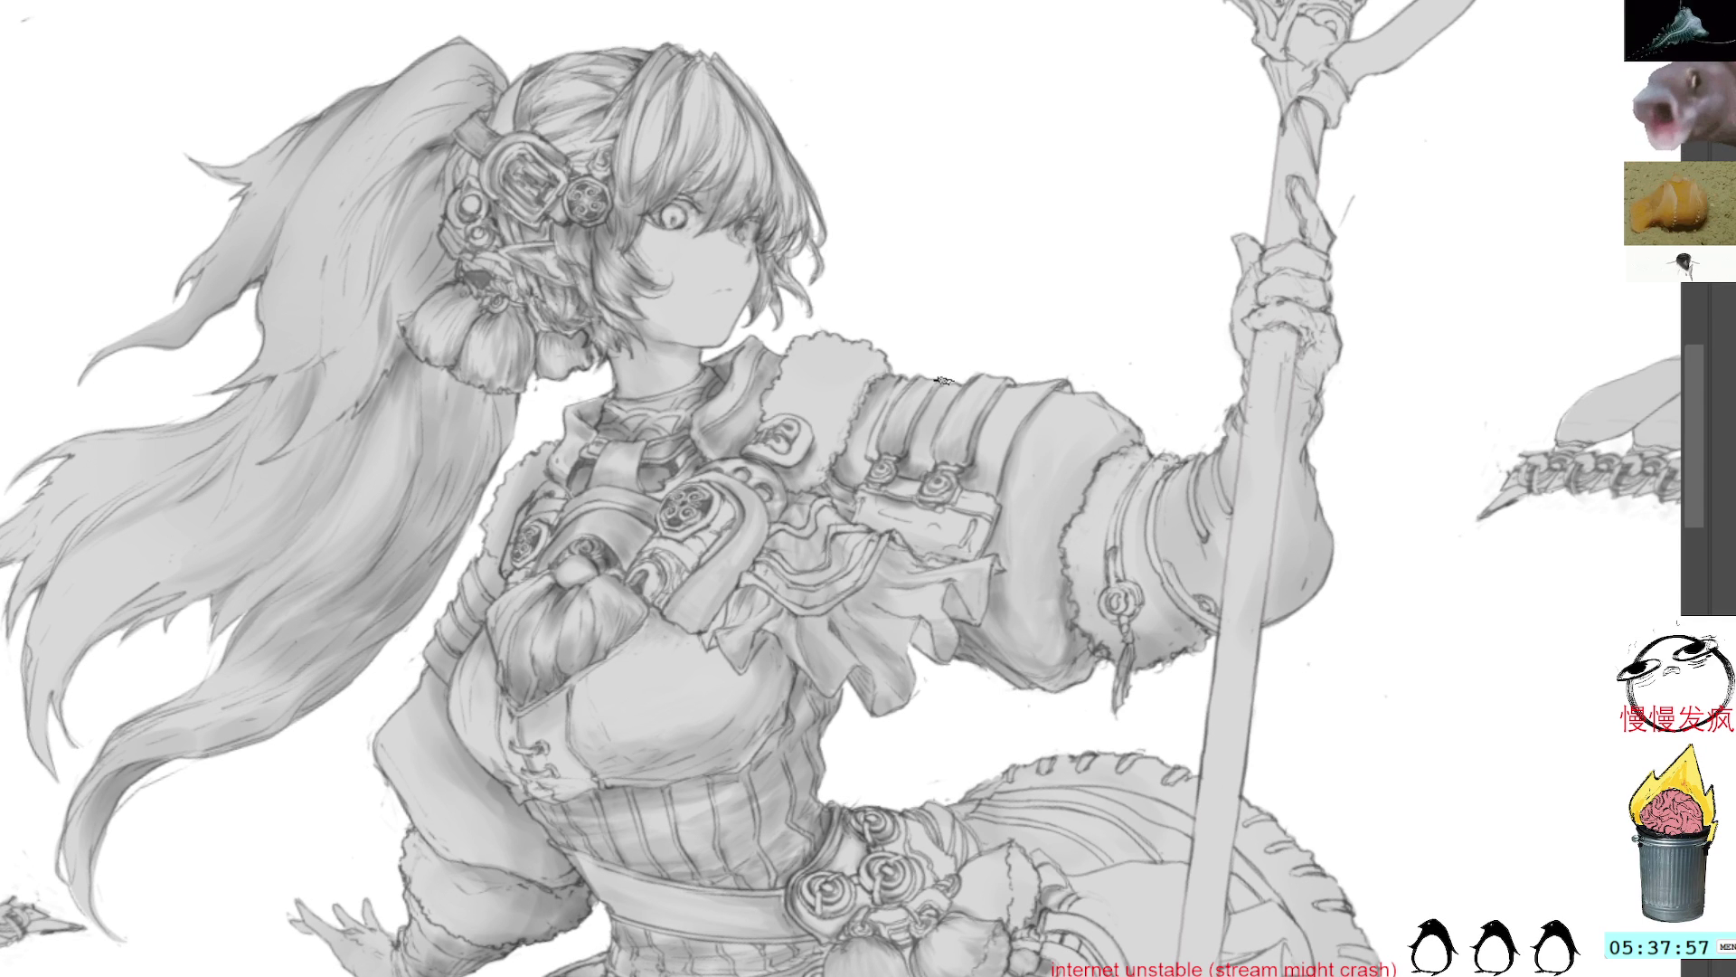
Step: Shade the raised arm and fur-trimmed sleeve with a sampled grey
{"action": "key", "text": "alt"}
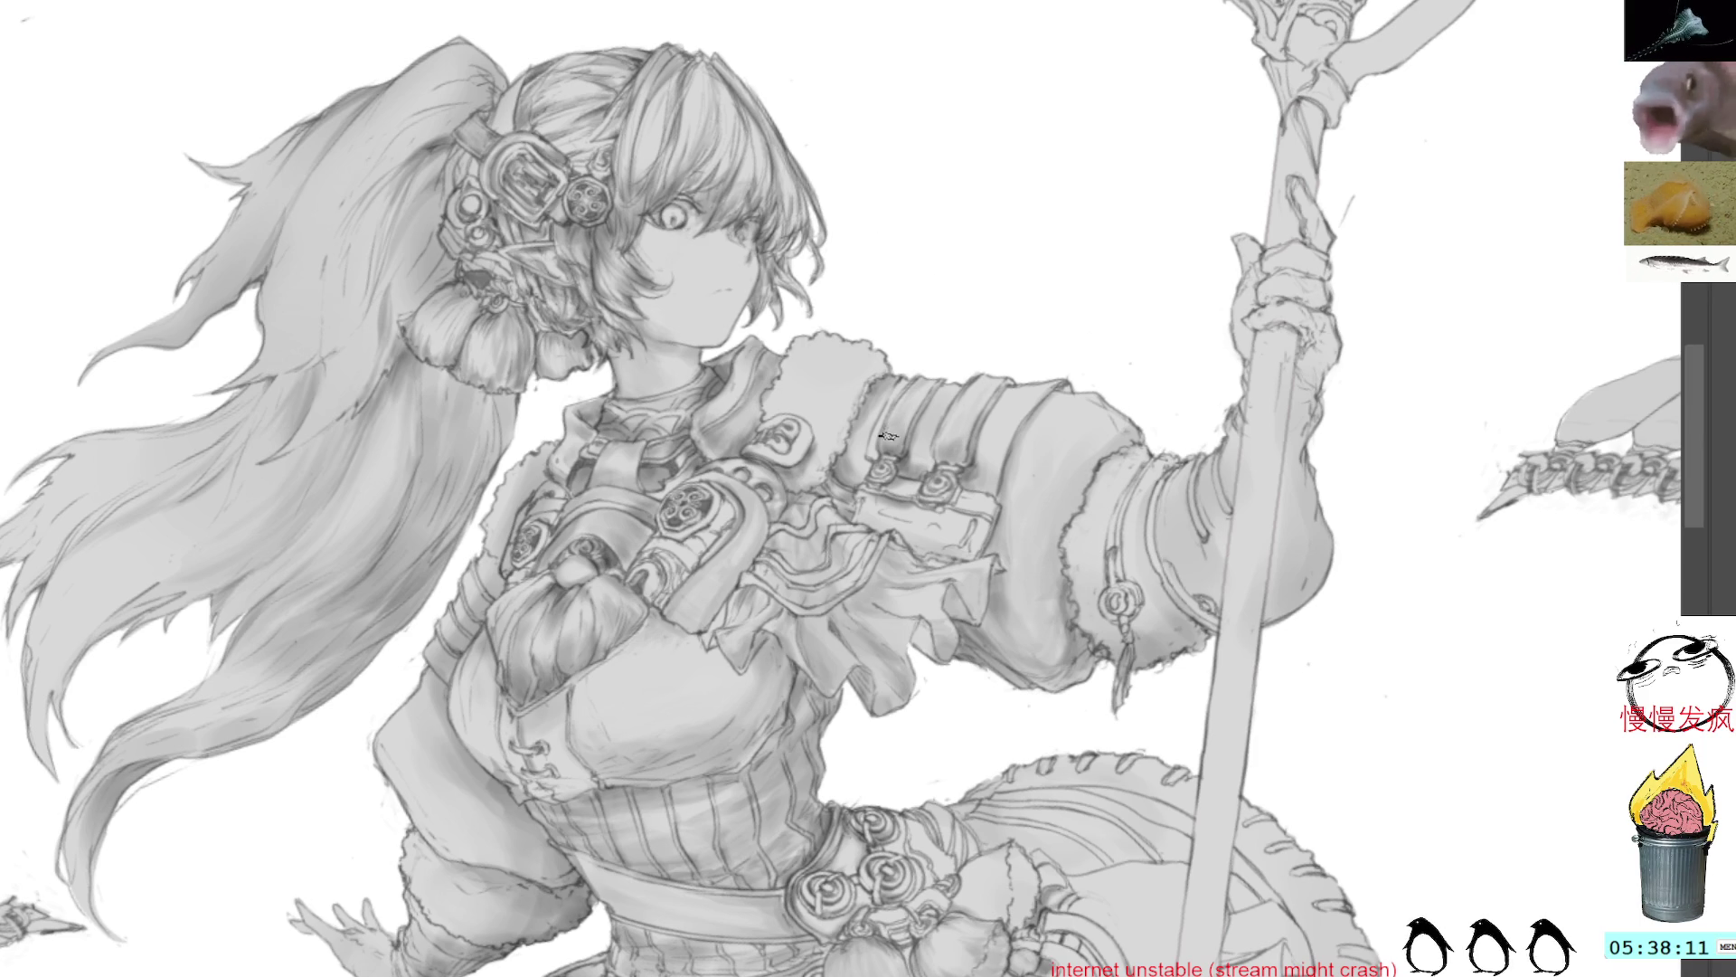
{"action": "mouse_move", "coordinate": [968, 303]}
{"action": "left_mouse_down"}
{"action": "mouse_move", "coordinate": [977, 259]}
{"action": "mouse_move", "coordinate": [941, 272]}
{"action": "left_mouse_up"}
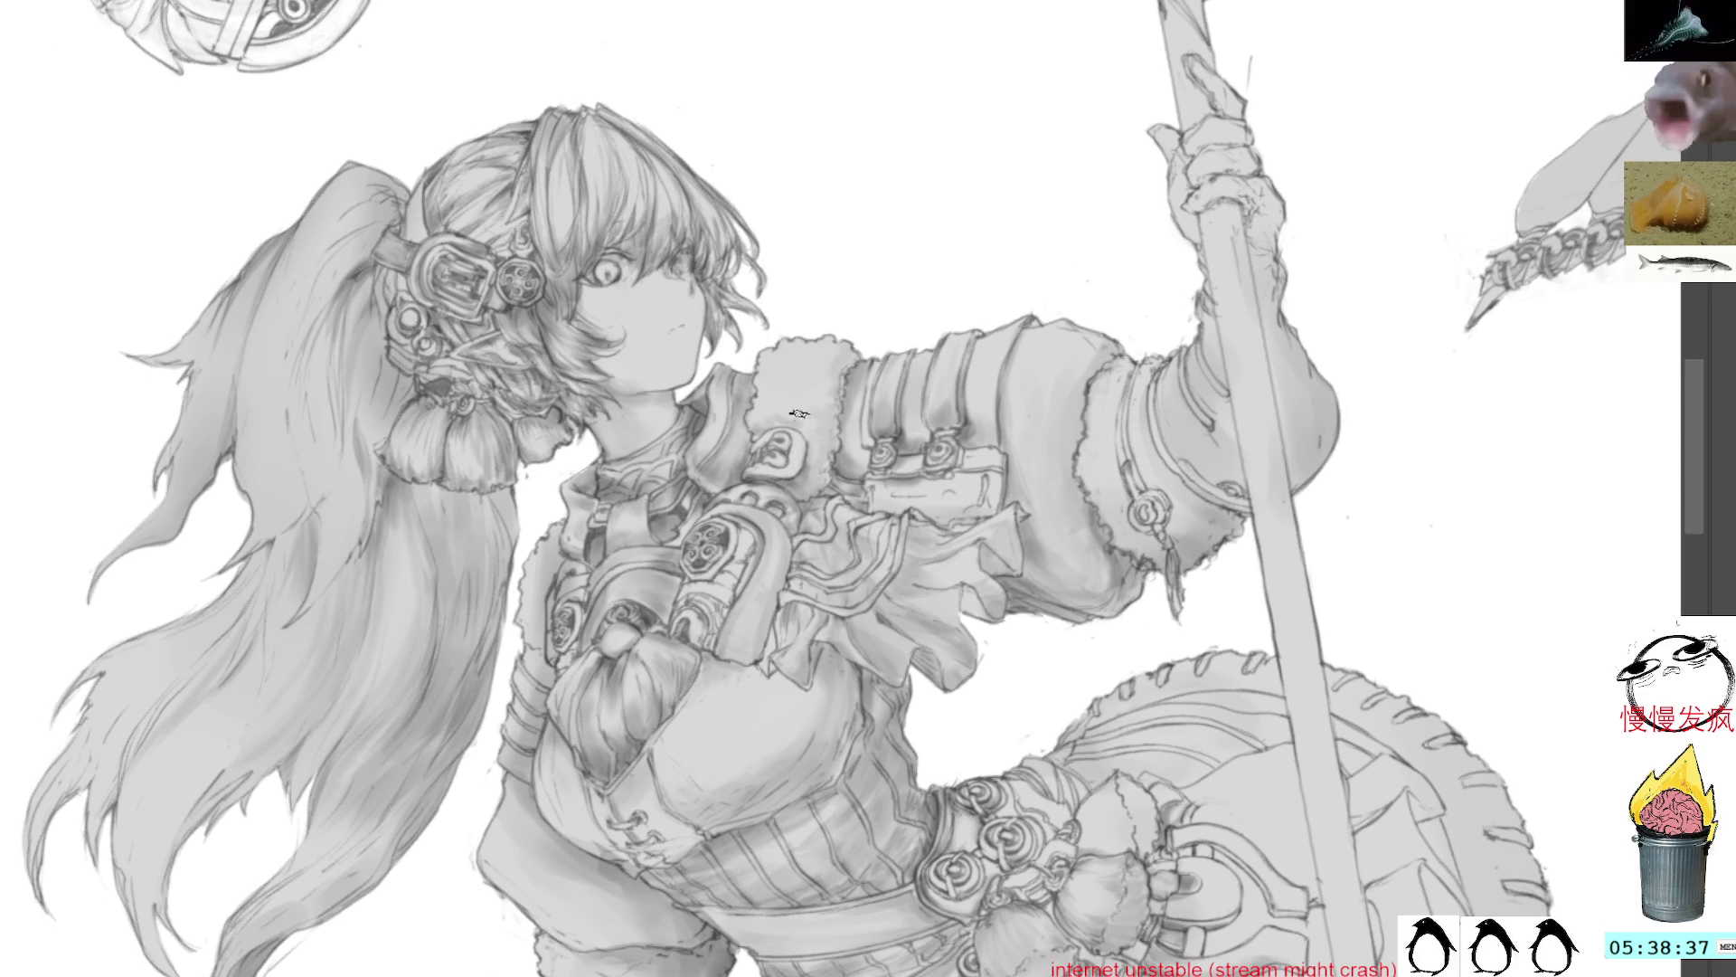
Step: Pan down to the skirt and round shield, sample a skirt grey, and rotate toward upright
{"action": "left_click", "coordinate": [971, 427], "text": "ctrl"}
{"action": "mouse_move", "coordinate": [1077, 839]}
{"action": "left_mouse_down"}
{"action": "mouse_move", "coordinate": [995, 414]}
{"action": "mouse_move", "coordinate": [950, 278]}
{"action": "left_mouse_up"}
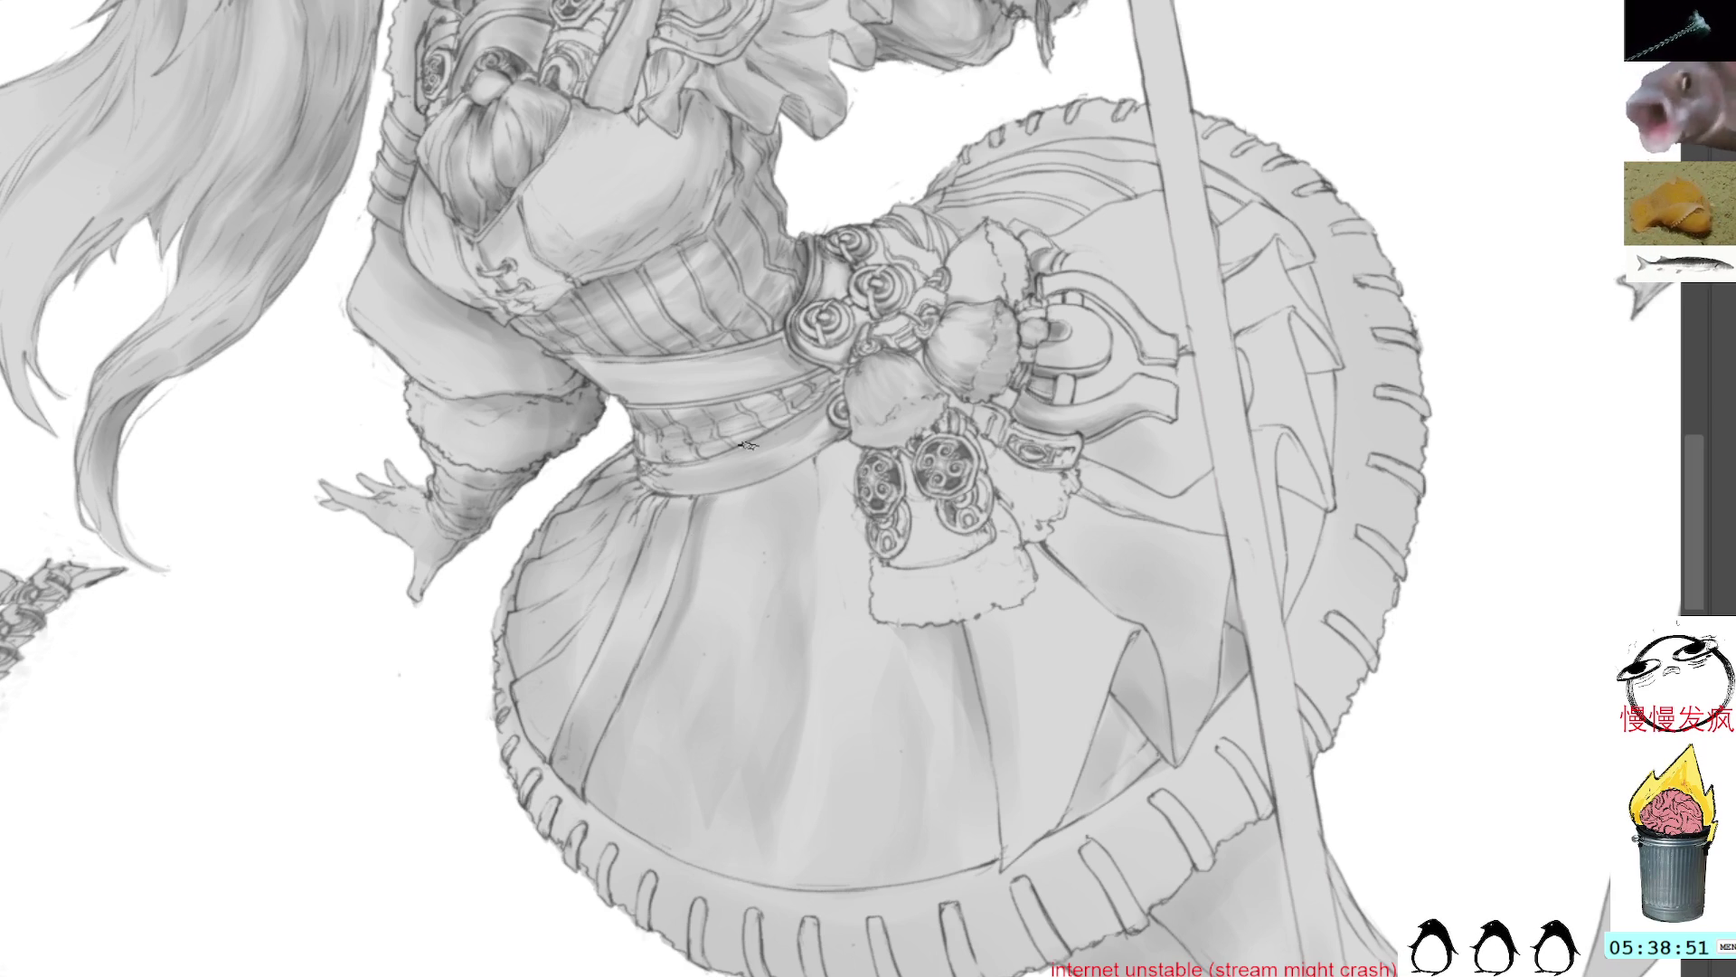
{"action": "key", "text": "Delete"}
{"action": "key", "text": "Delete"}
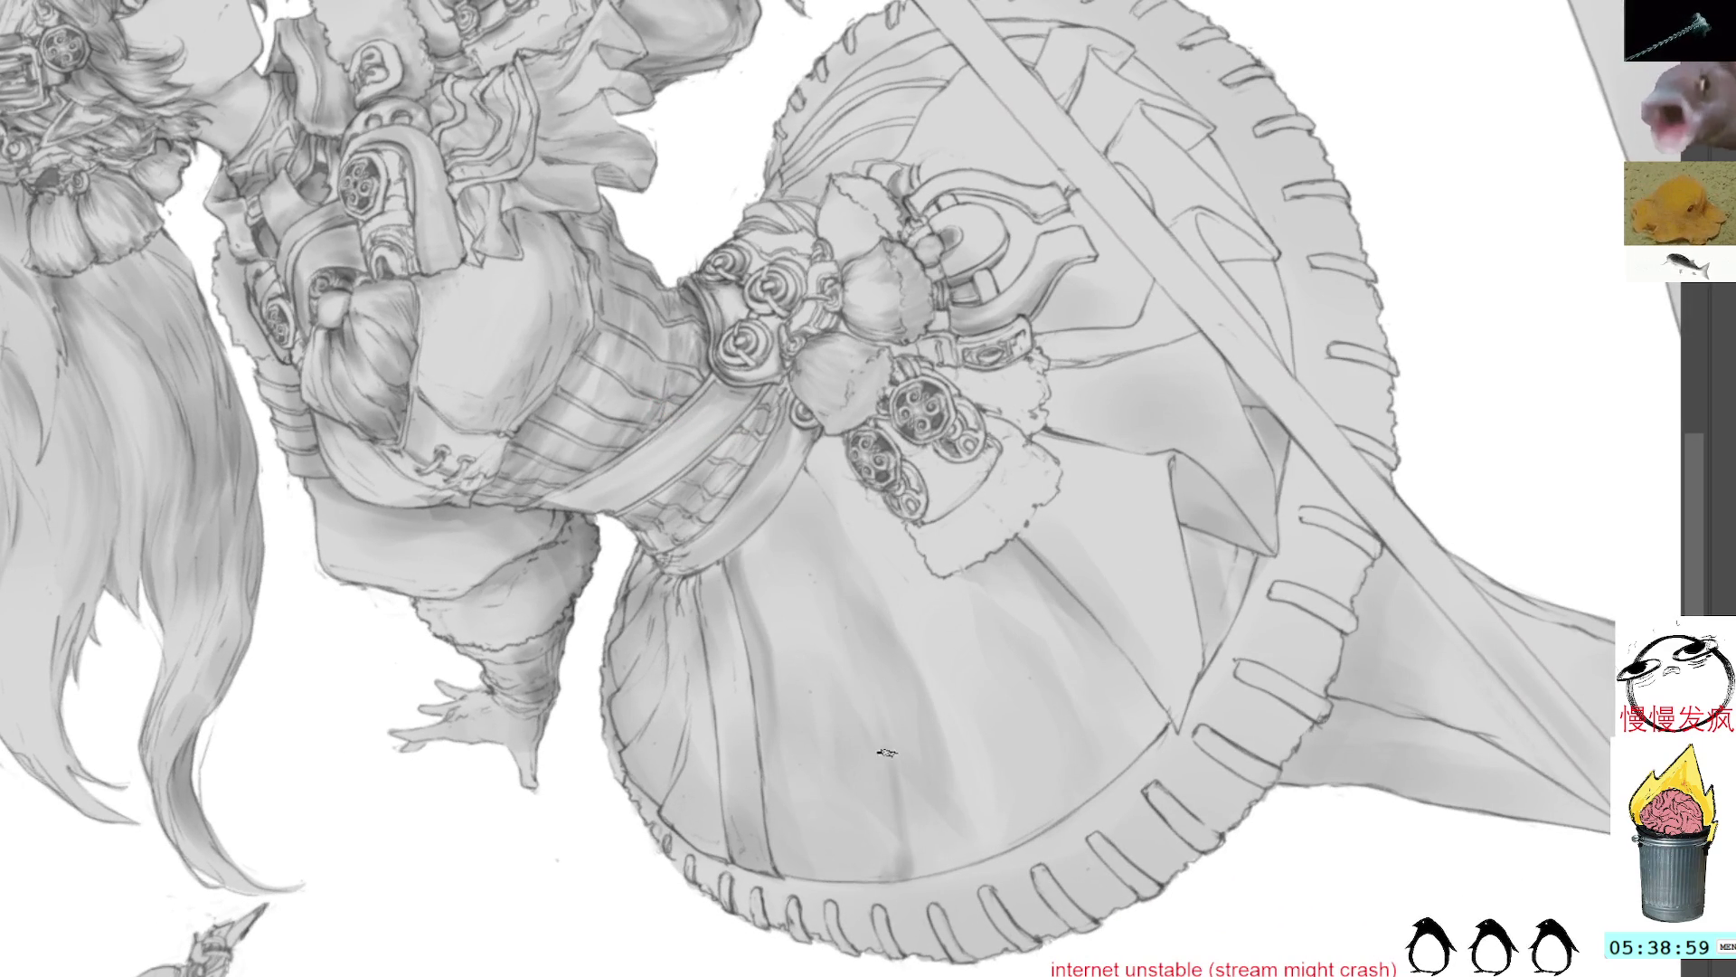
{"action": "key", "text": "alt"}
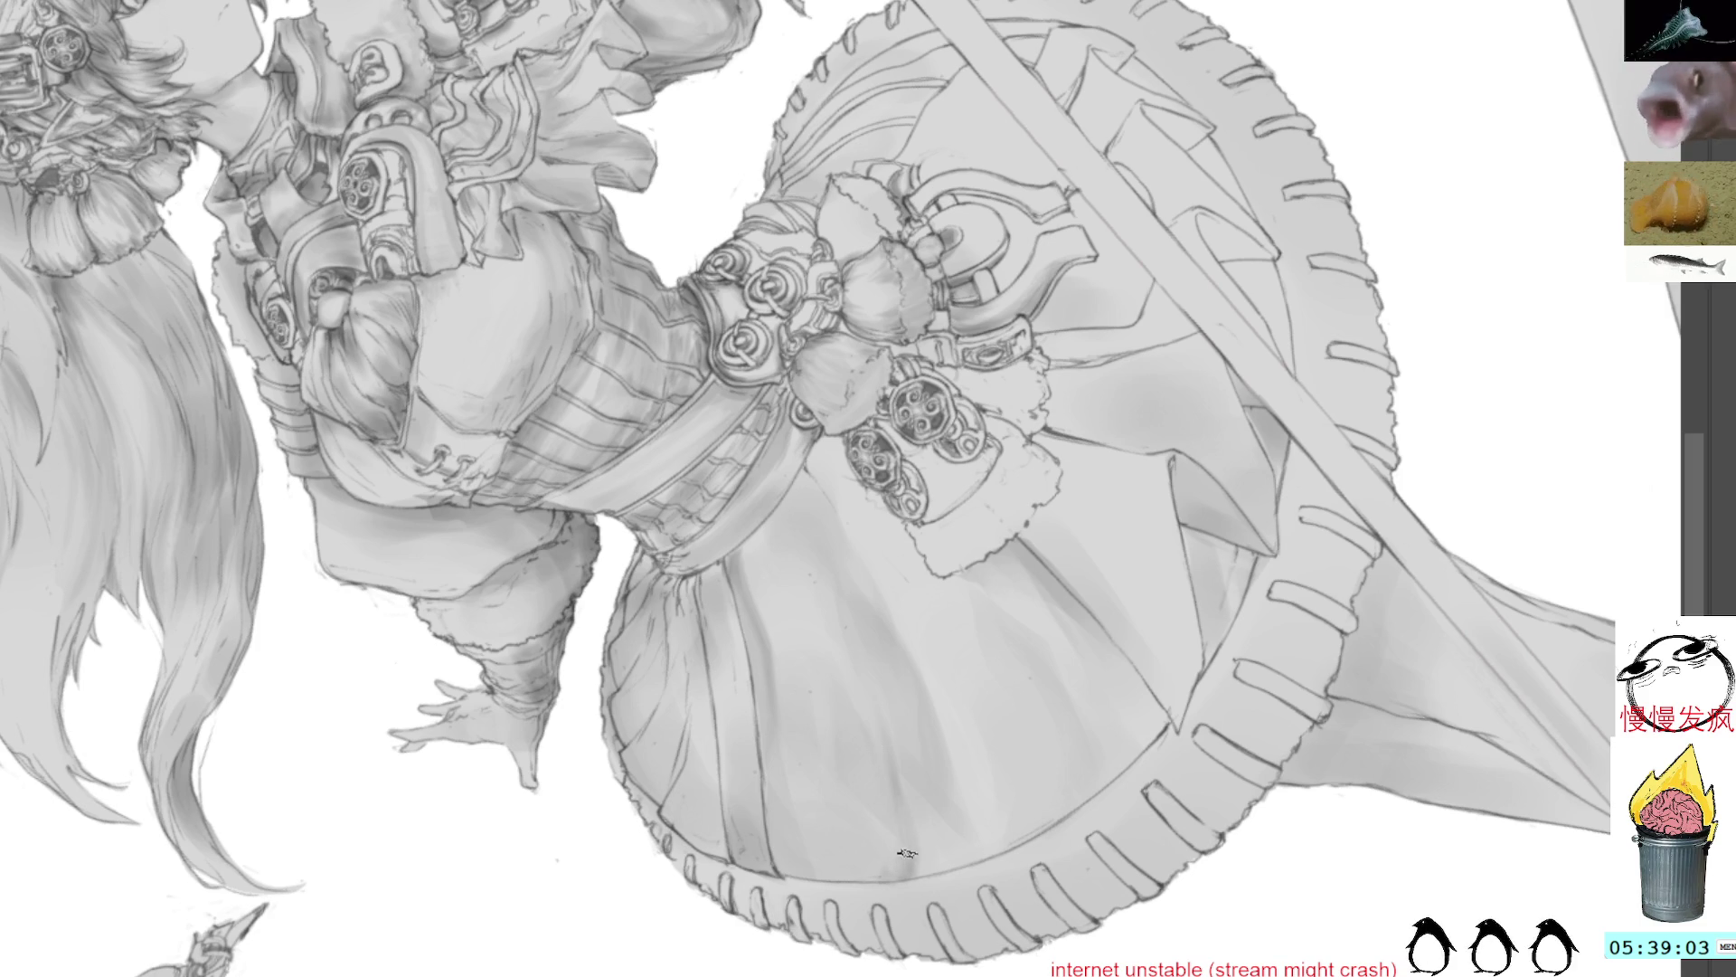
{"action": "left_click", "coordinate": [905, 773], "text": "alt"}
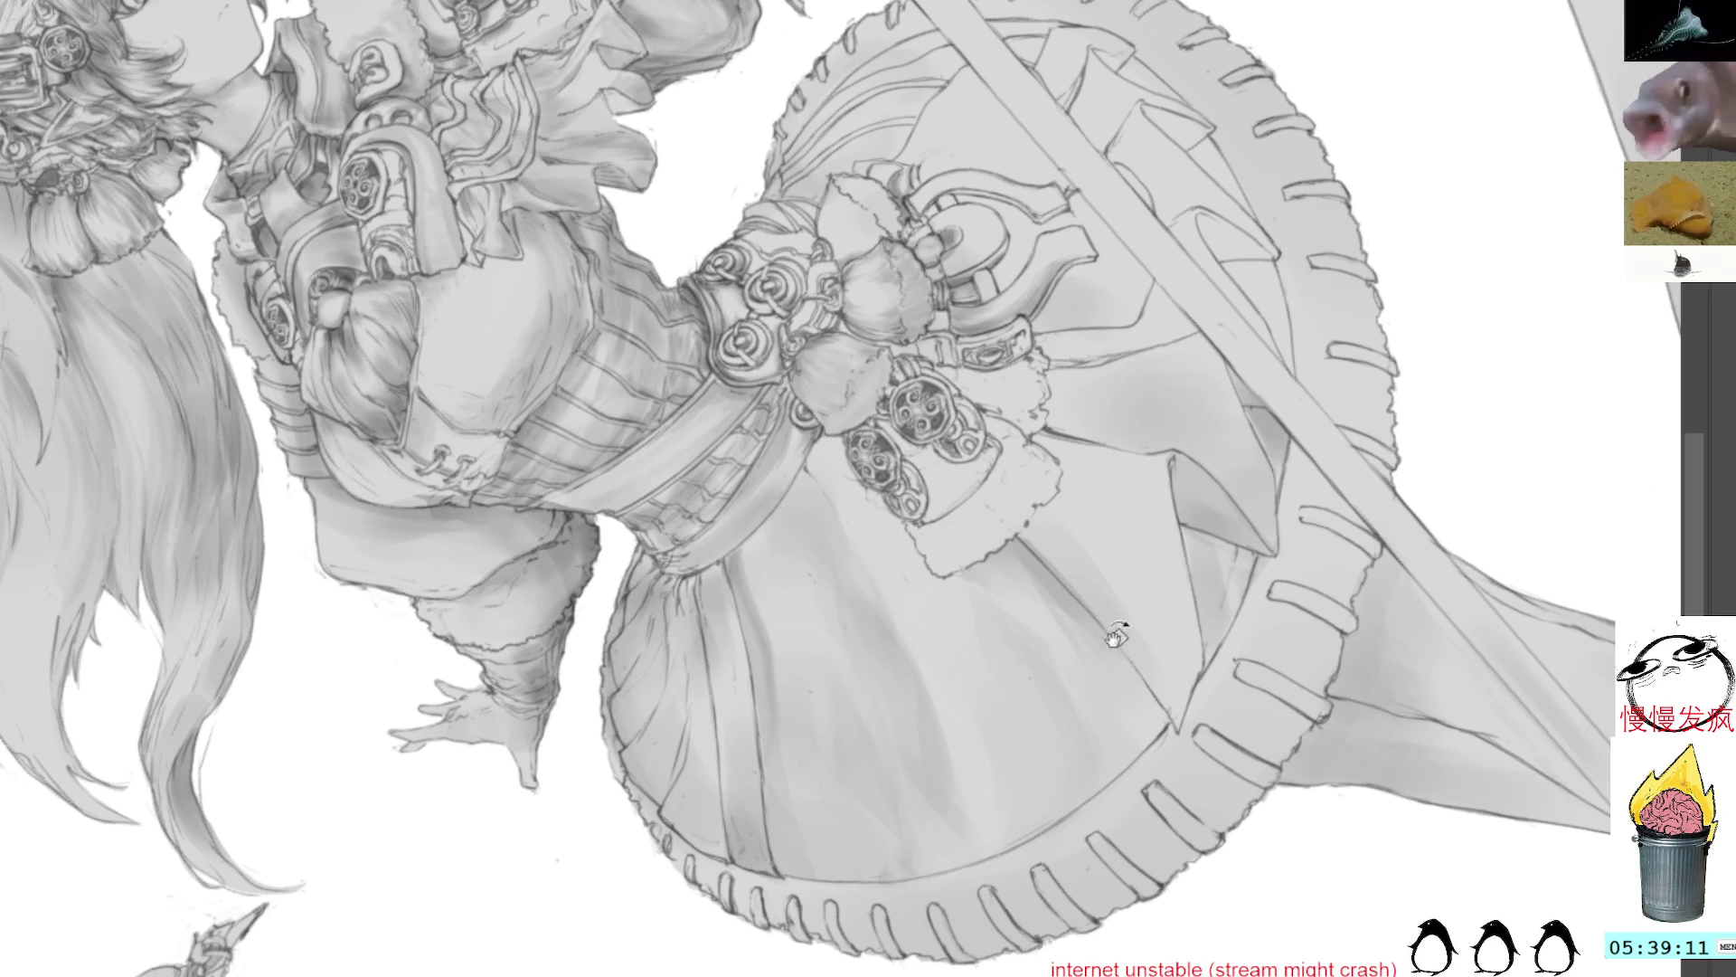
{"action": "left_click_drag", "start_coordinate": [1105, 638], "coordinate": [1070, 261]}
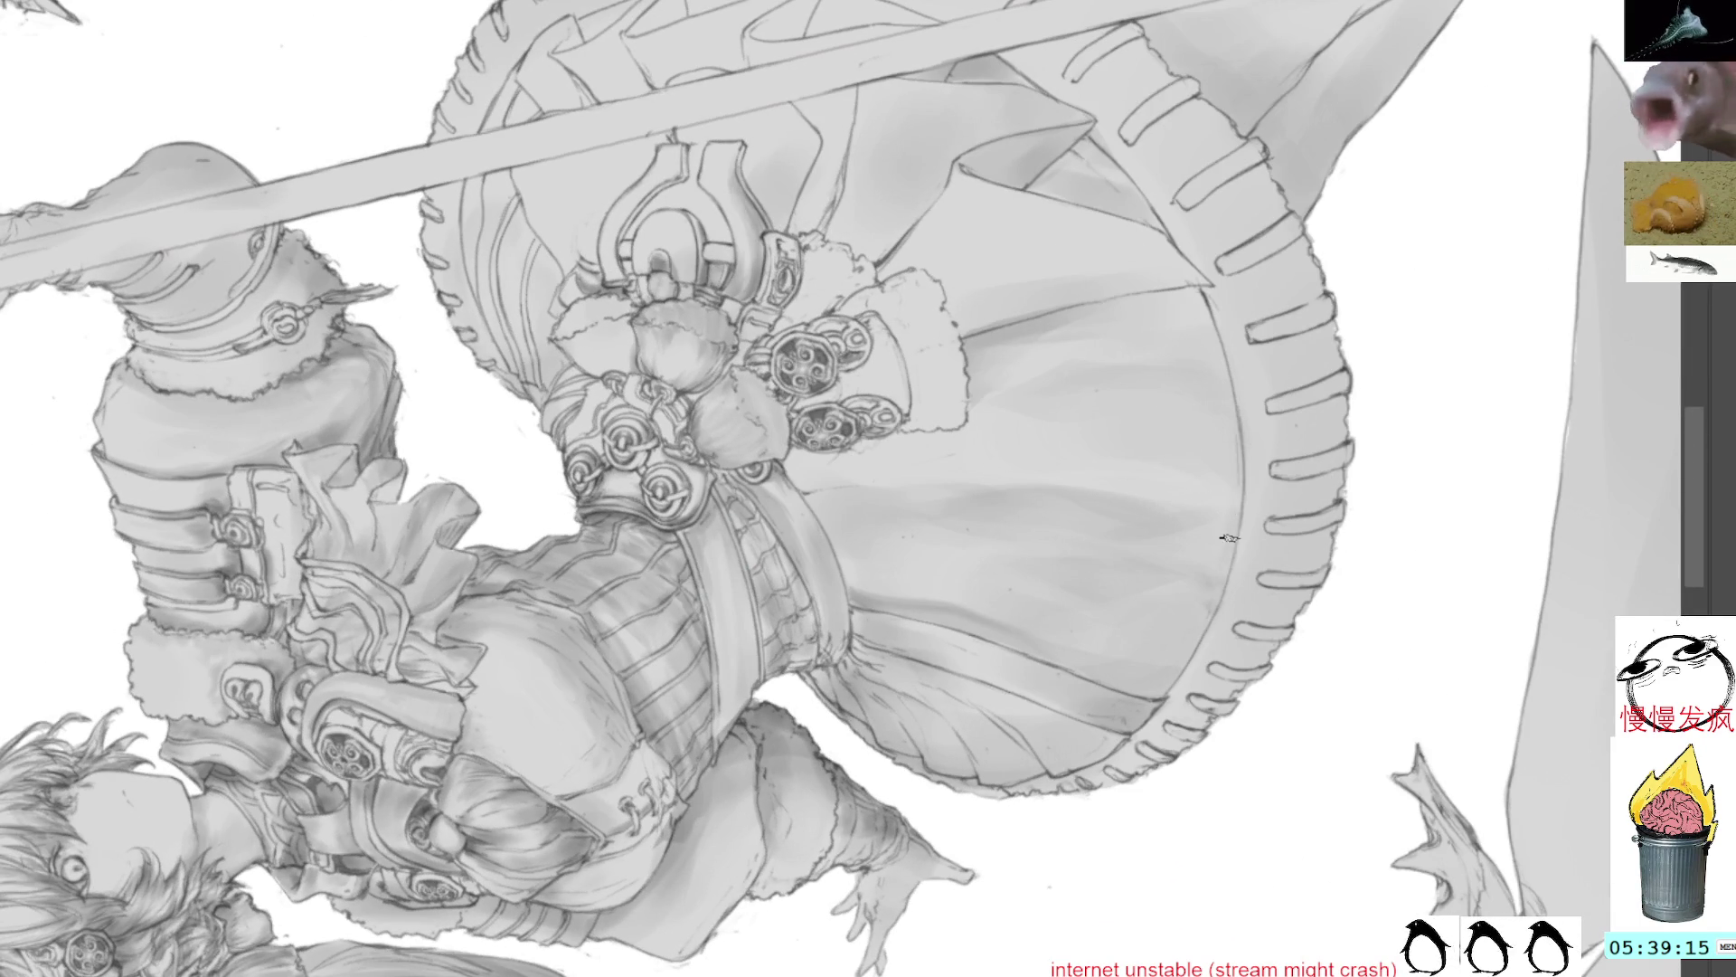
{"action": "mouse_move", "coordinate": [1276, 409]}
{"action": "left_mouse_down"}
{"action": "mouse_move", "coordinate": [1104, 690]}
{"action": "mouse_move", "coordinate": [894, 705]}
{"action": "left_mouse_up"}
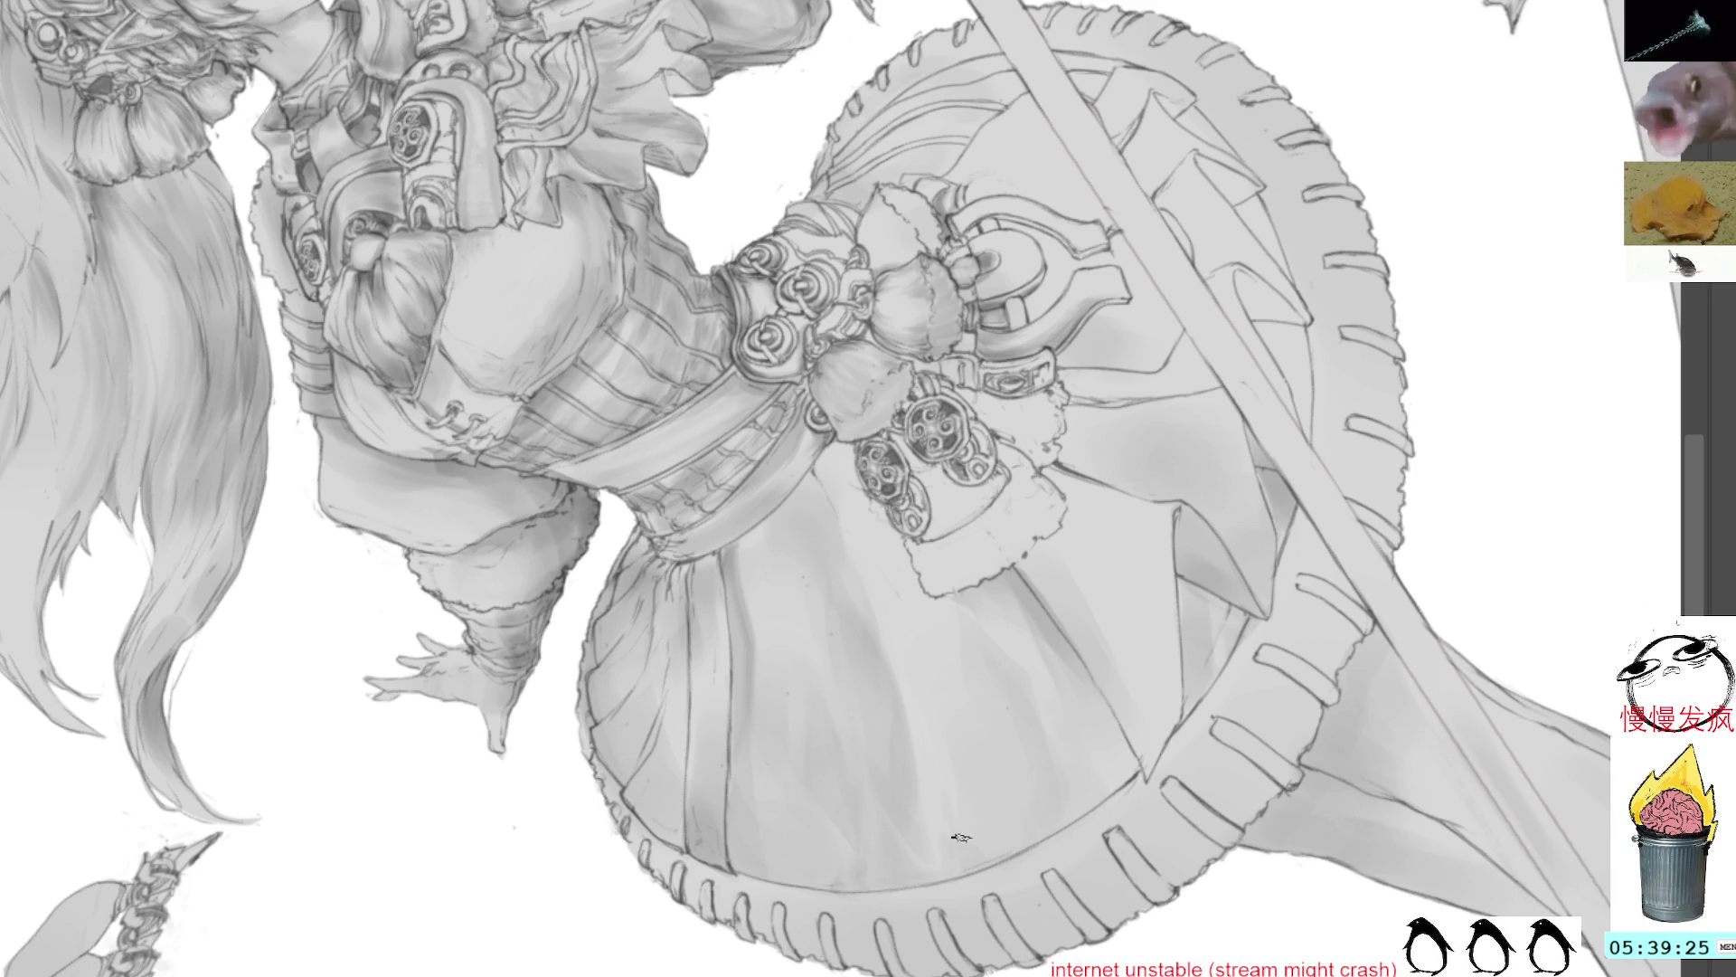
{"action": "mouse_move", "coordinate": [1186, 364]}
{"action": "left_mouse_down"}
{"action": "mouse_move", "coordinate": [1120, 642]}
{"action": "mouse_move", "coordinate": [1195, 541]}
{"action": "left_mouse_up"}
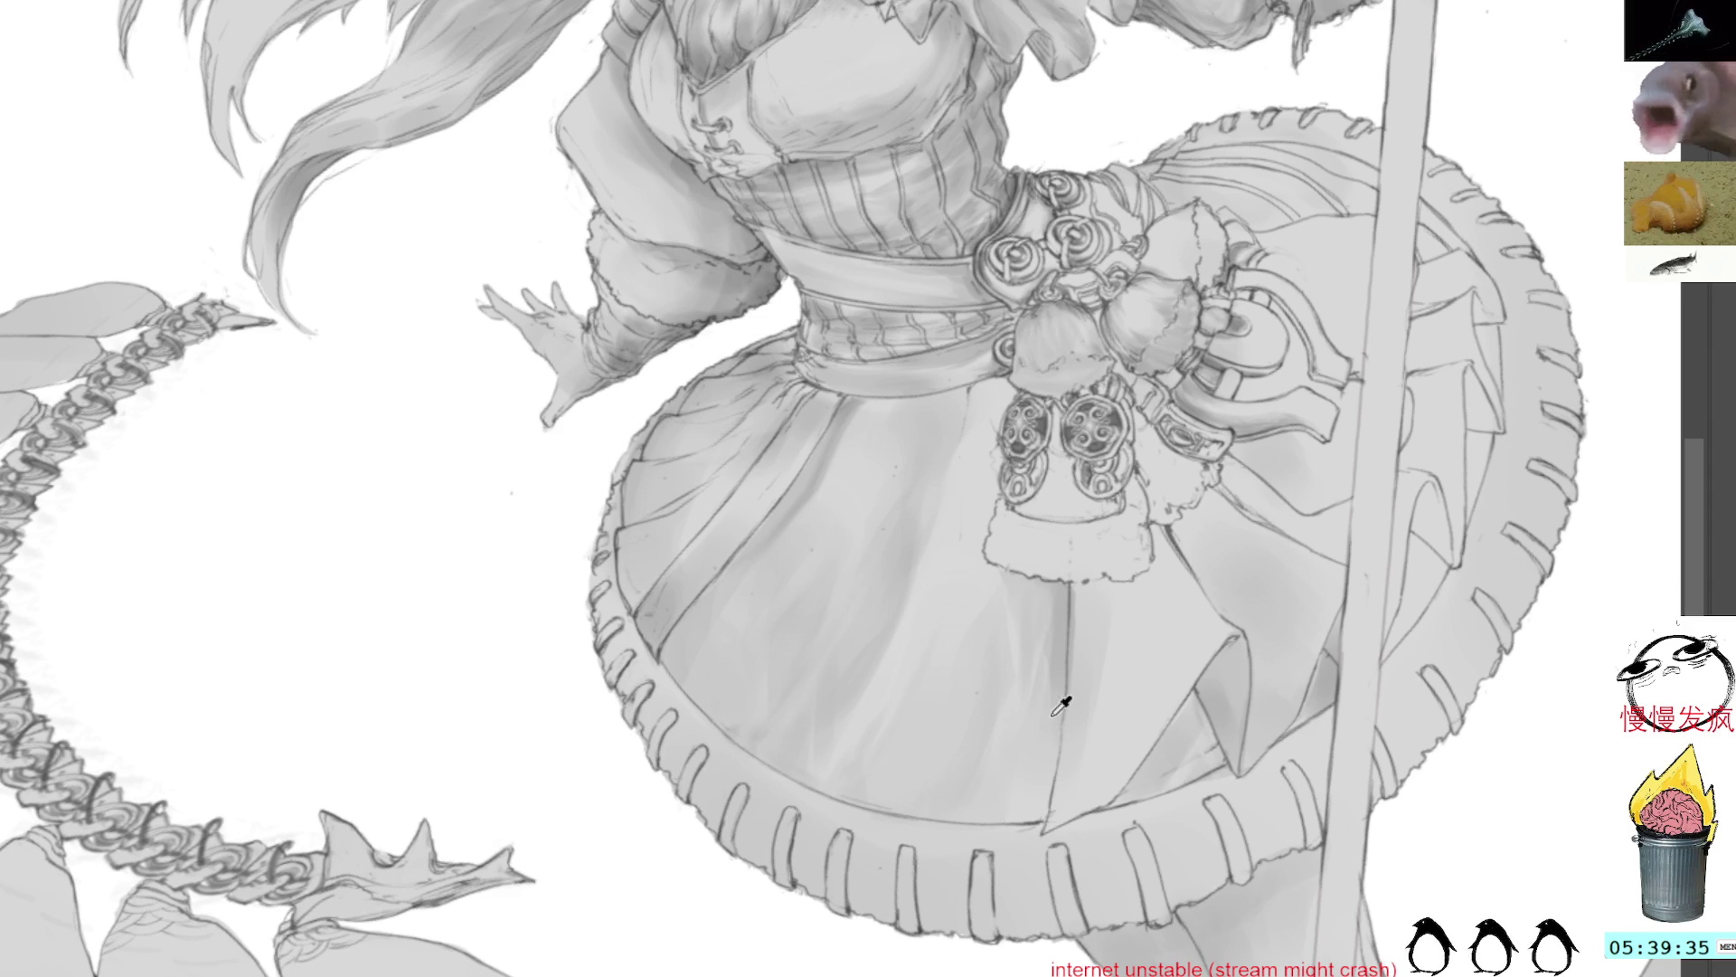
Step: Sample a skirt grey and paint dark strokes down the centre skirt fold
{"action": "left_click", "coordinate": [1006, 618], "text": "alt"}
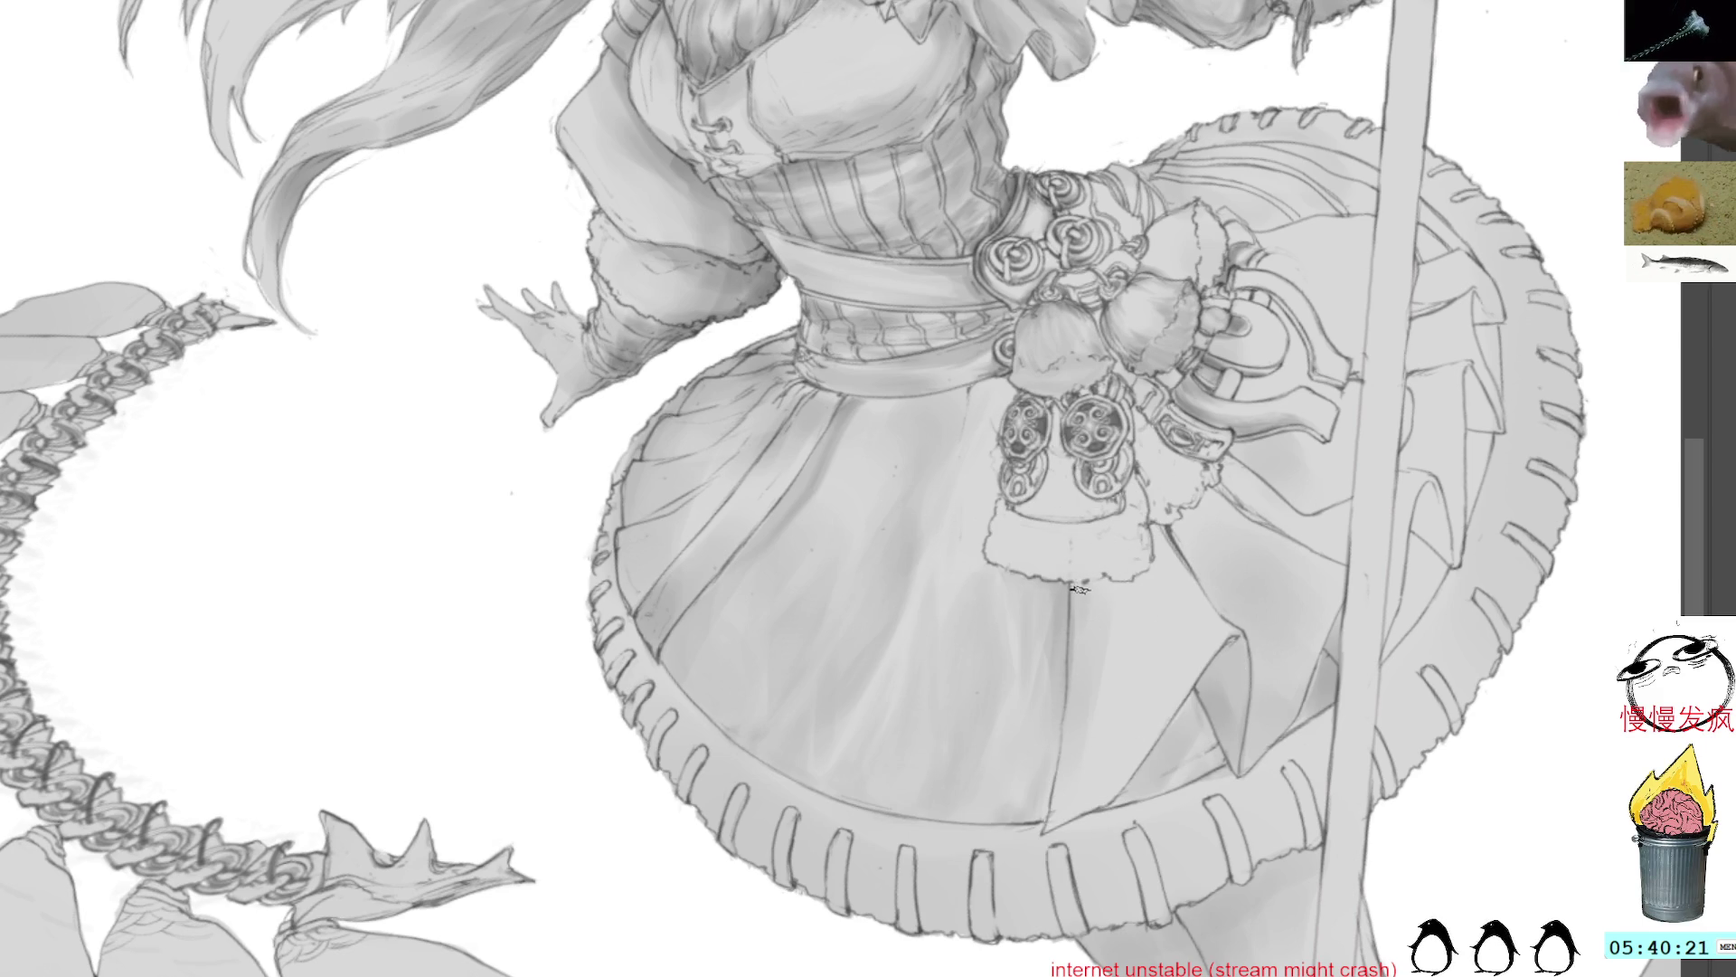
{"action": "left_click_drag", "start_coordinate": [1072, 588], "coordinate": [1072, 651]}
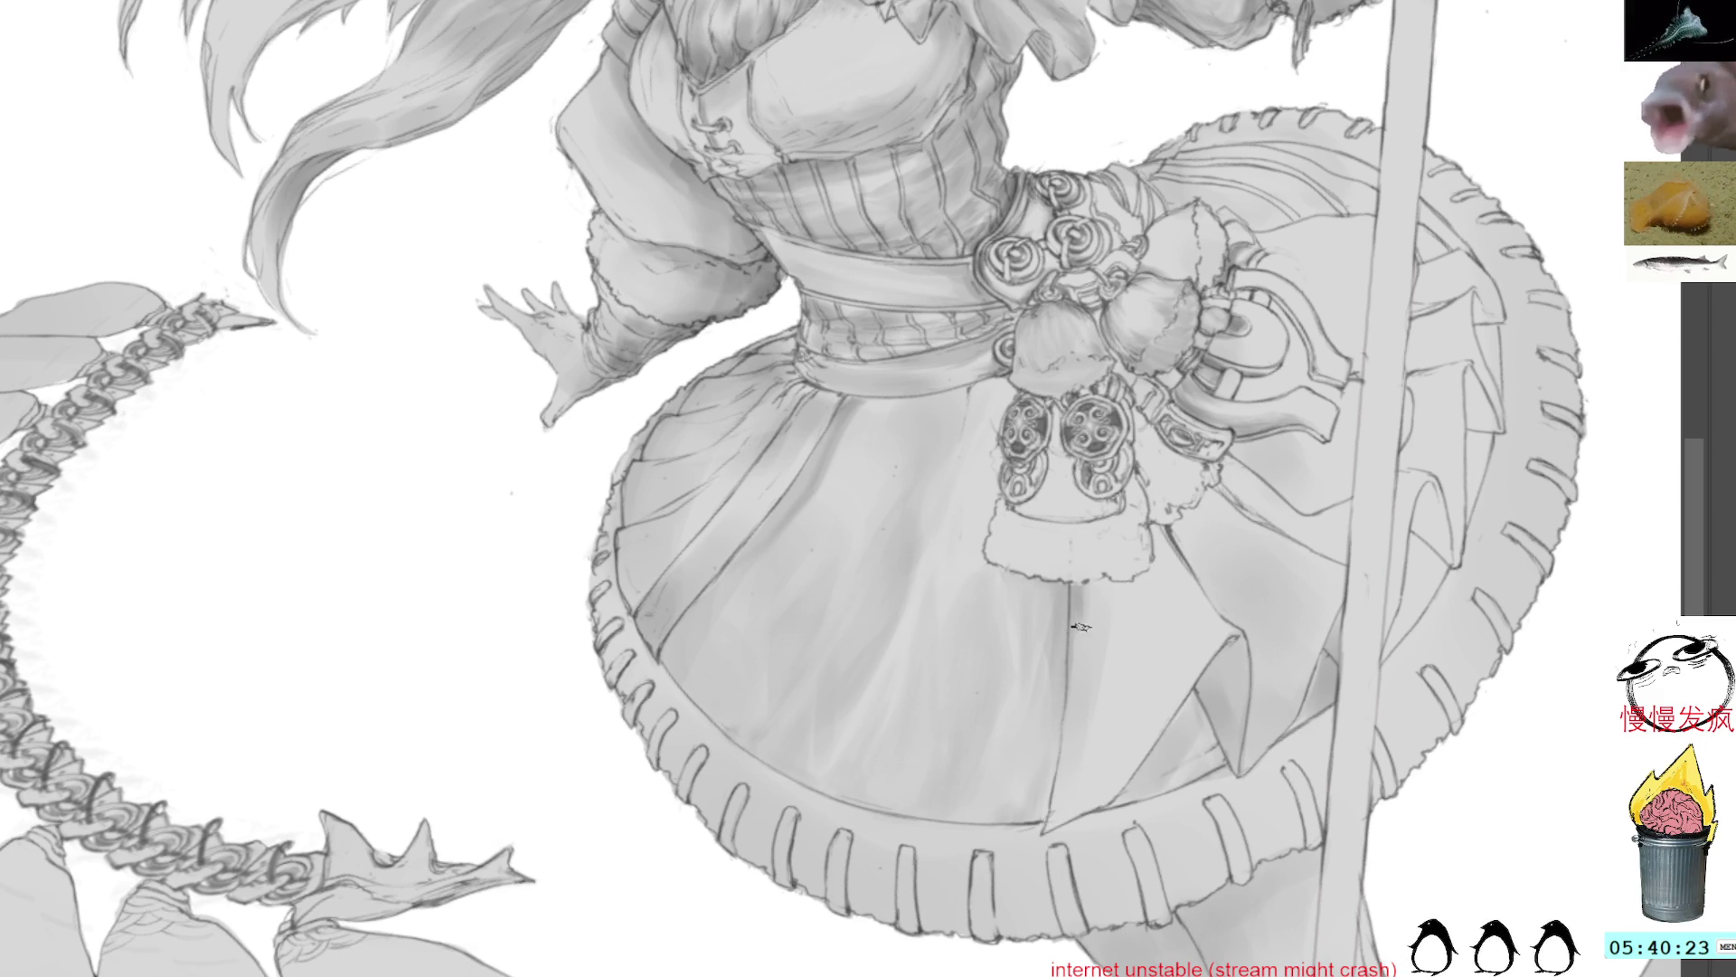
{"action": "left_click_drag", "start_coordinate": [1091, 586], "coordinate": [1057, 802]}
Step: Darken, soften and rework the centre skirt fold line
{"action": "left_click_drag", "start_coordinate": [1076, 626], "coordinate": [1053, 827]}
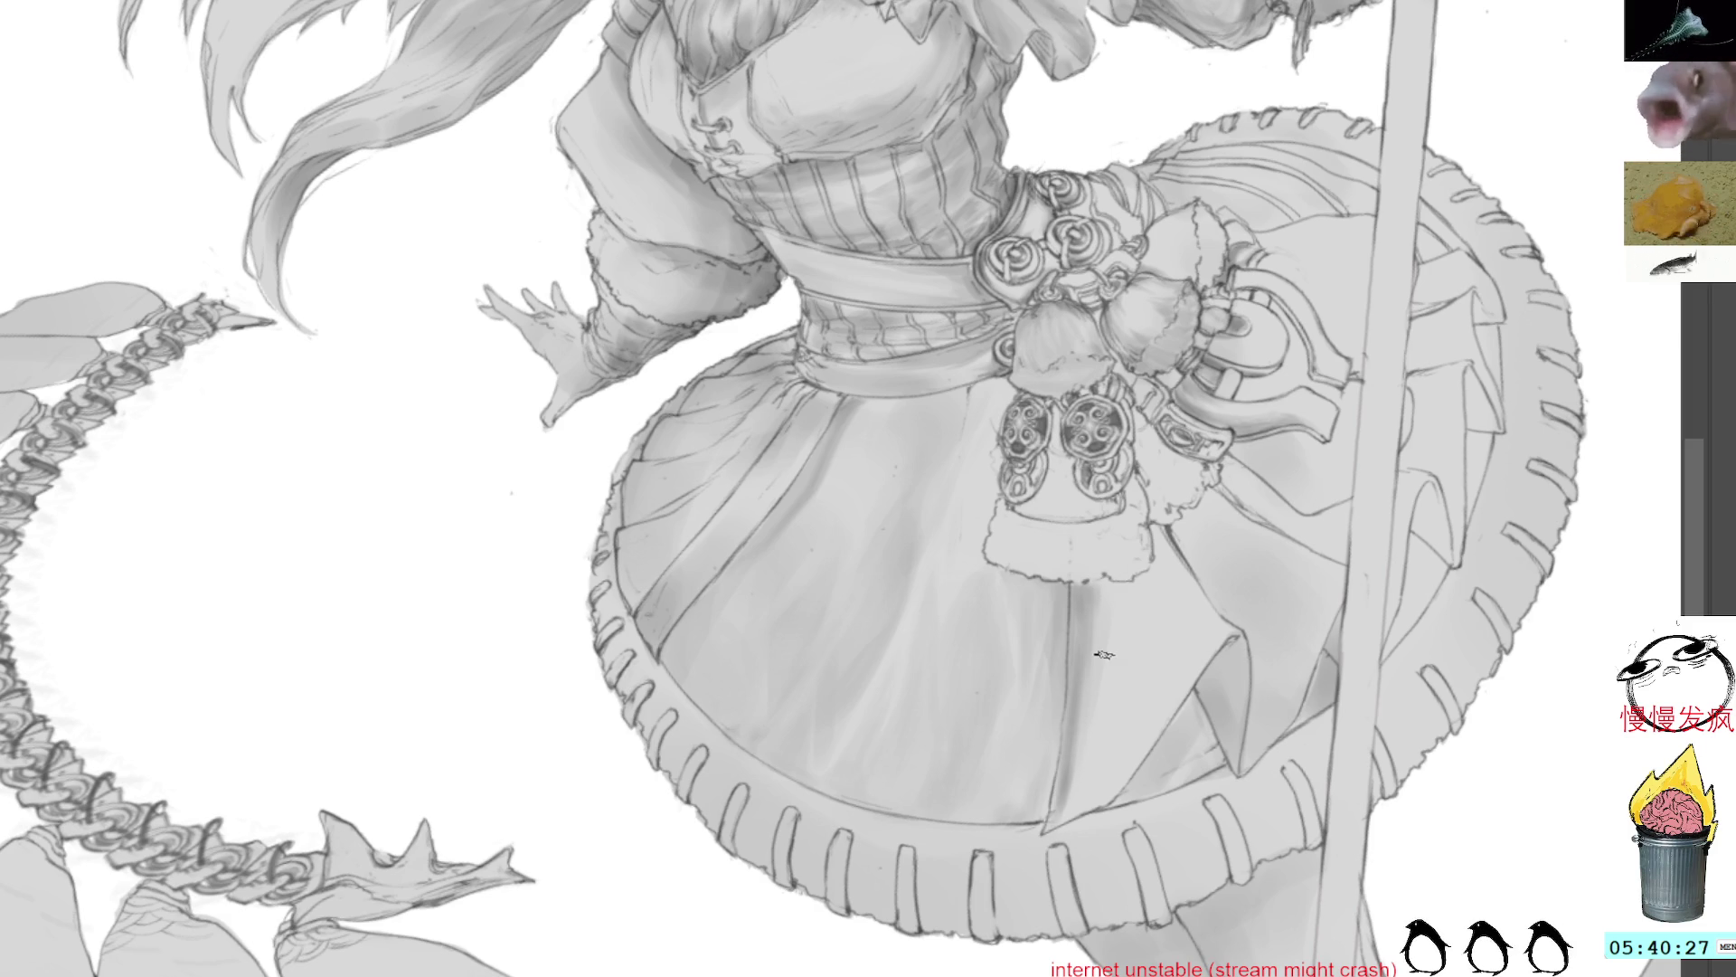
{"action": "left_click_drag", "start_coordinate": [1084, 607], "coordinate": [1056, 796]}
{"action": "mouse_move", "coordinate": [1070, 737]}
{"action": "left_mouse_down"}
{"action": "mouse_move", "coordinate": [1060, 805]}
{"action": "mouse_move", "coordinate": [1094, 673]}
{"action": "mouse_move", "coordinate": [1078, 804]}
{"action": "left_mouse_up"}
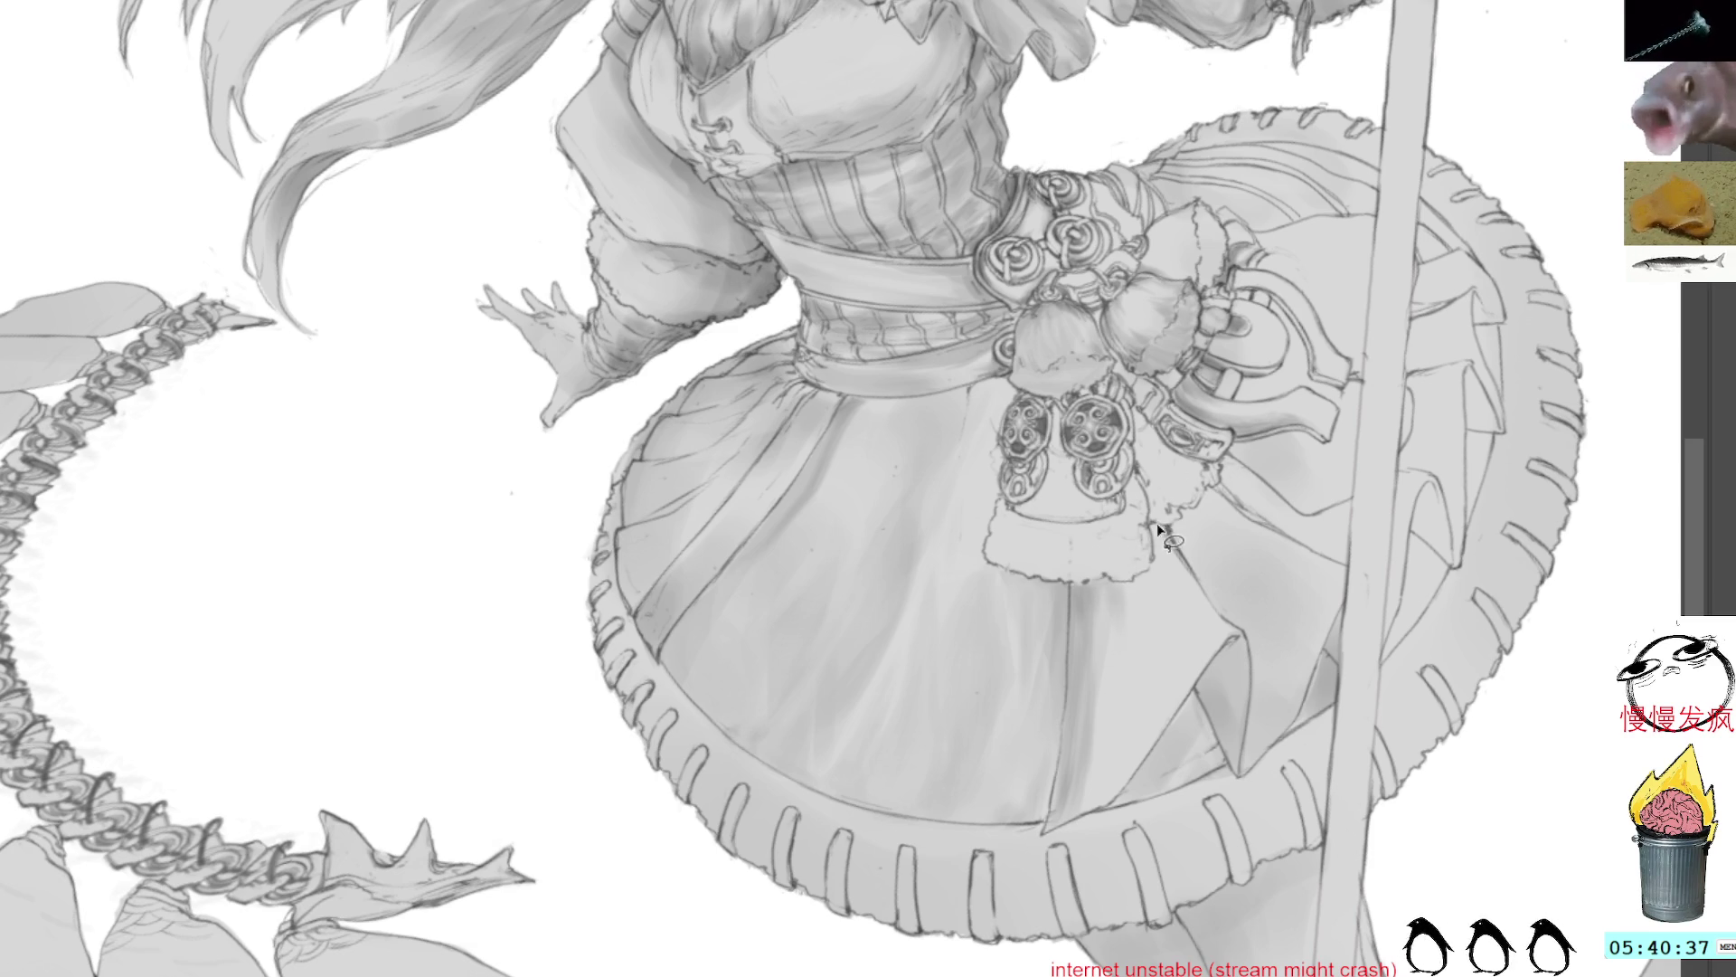
Step: Add a dark edge down the tassel's right side and lasso the fold shape beneath it
{"action": "mouse_move", "coordinate": [1147, 523]}
{"action": "left_mouse_down"}
{"action": "mouse_move", "coordinate": [1151, 568]}
{"action": "mouse_move", "coordinate": [1073, 582]}
{"action": "mouse_move", "coordinate": [1069, 603]}
{"action": "mouse_move", "coordinate": [1094, 823]}
{"action": "mouse_move", "coordinate": [1239, 642]}
{"action": "left_mouse_up"}
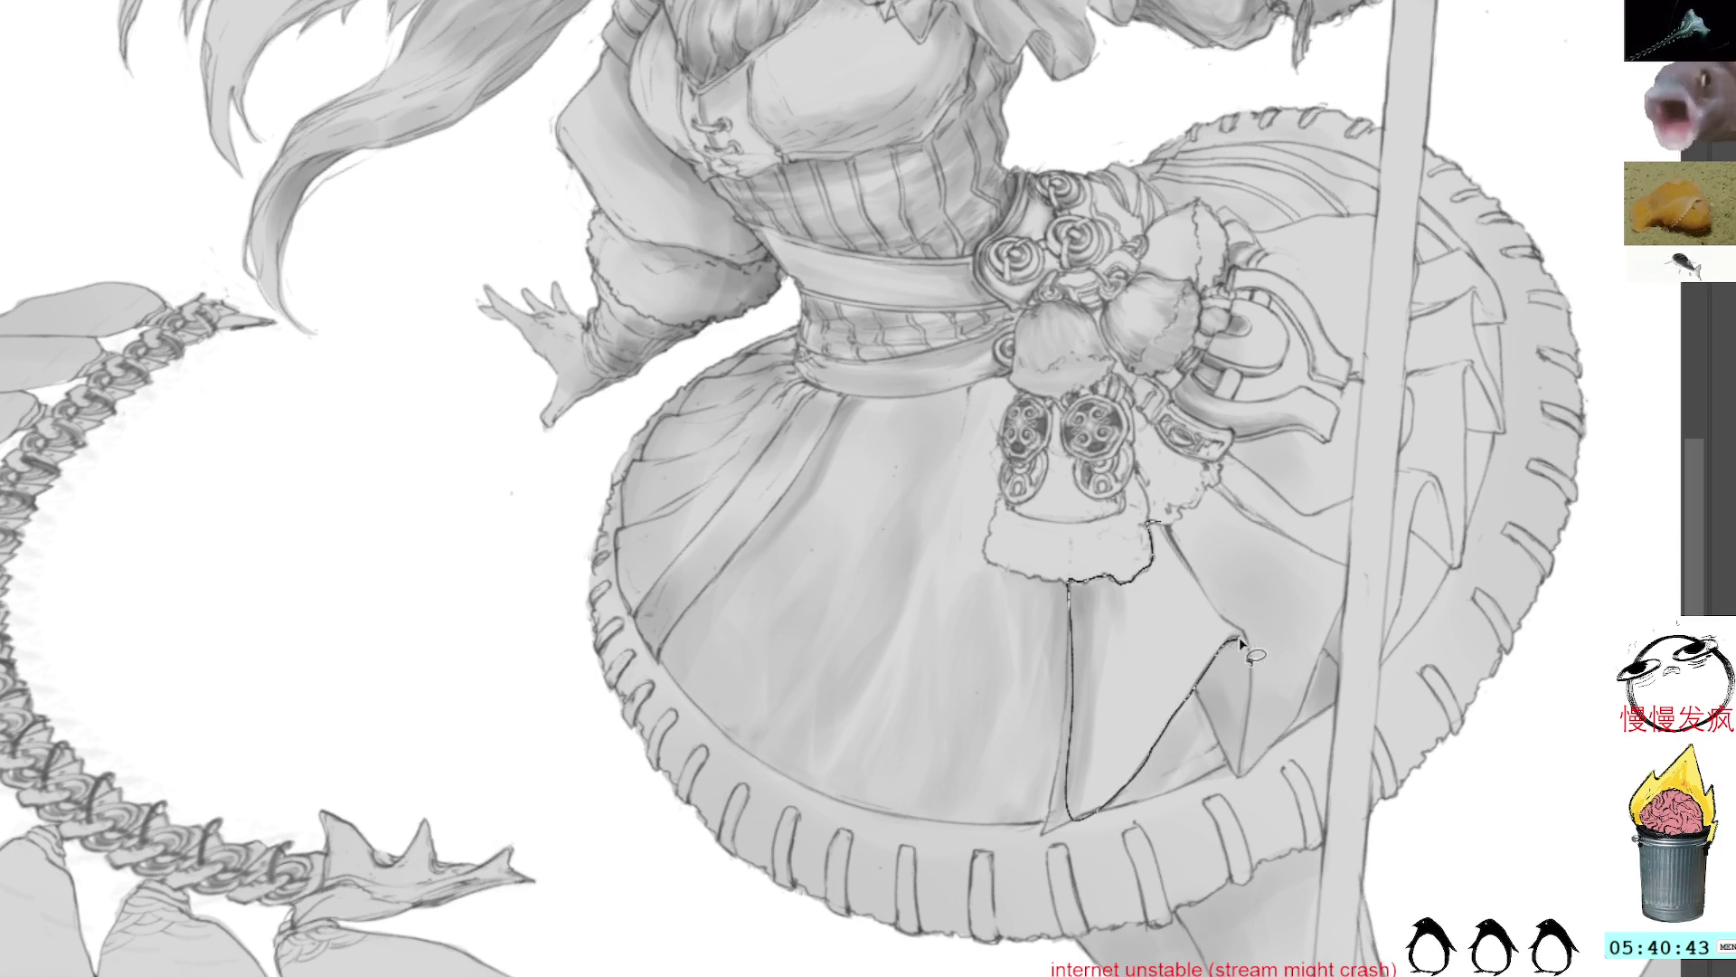
{"action": "left_click_drag", "start_coordinate": [1196, 573], "coordinate": [1154, 512]}
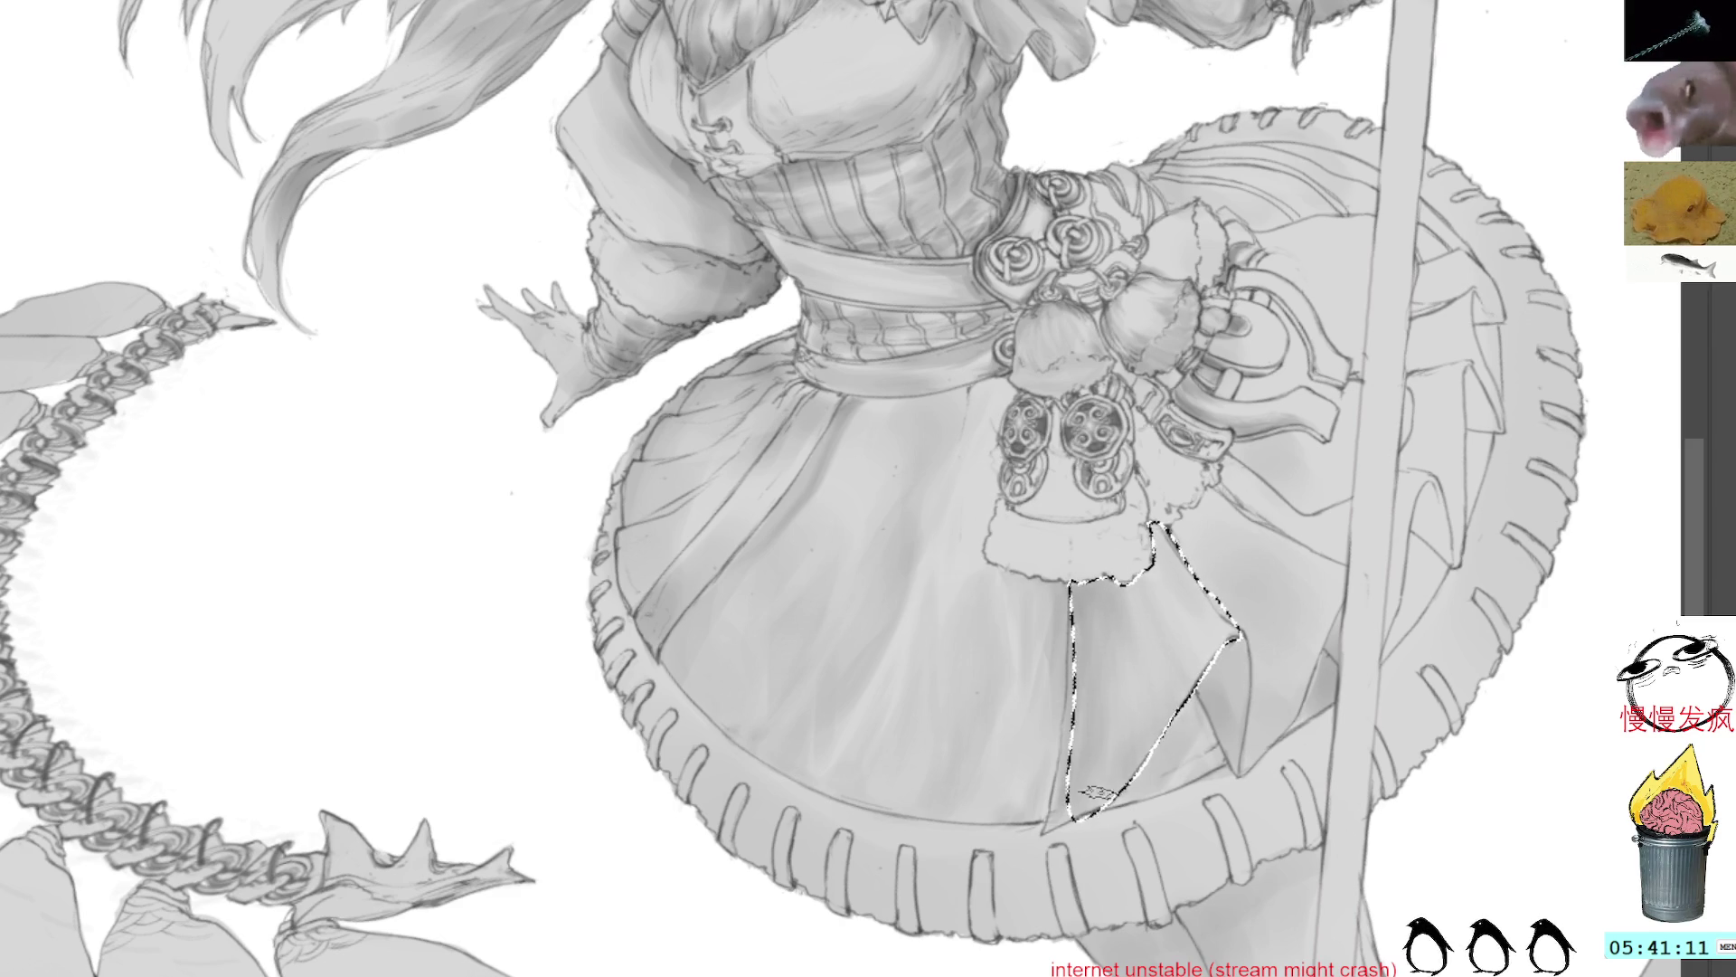
{"action": "key", "text": "ctrl+d"}
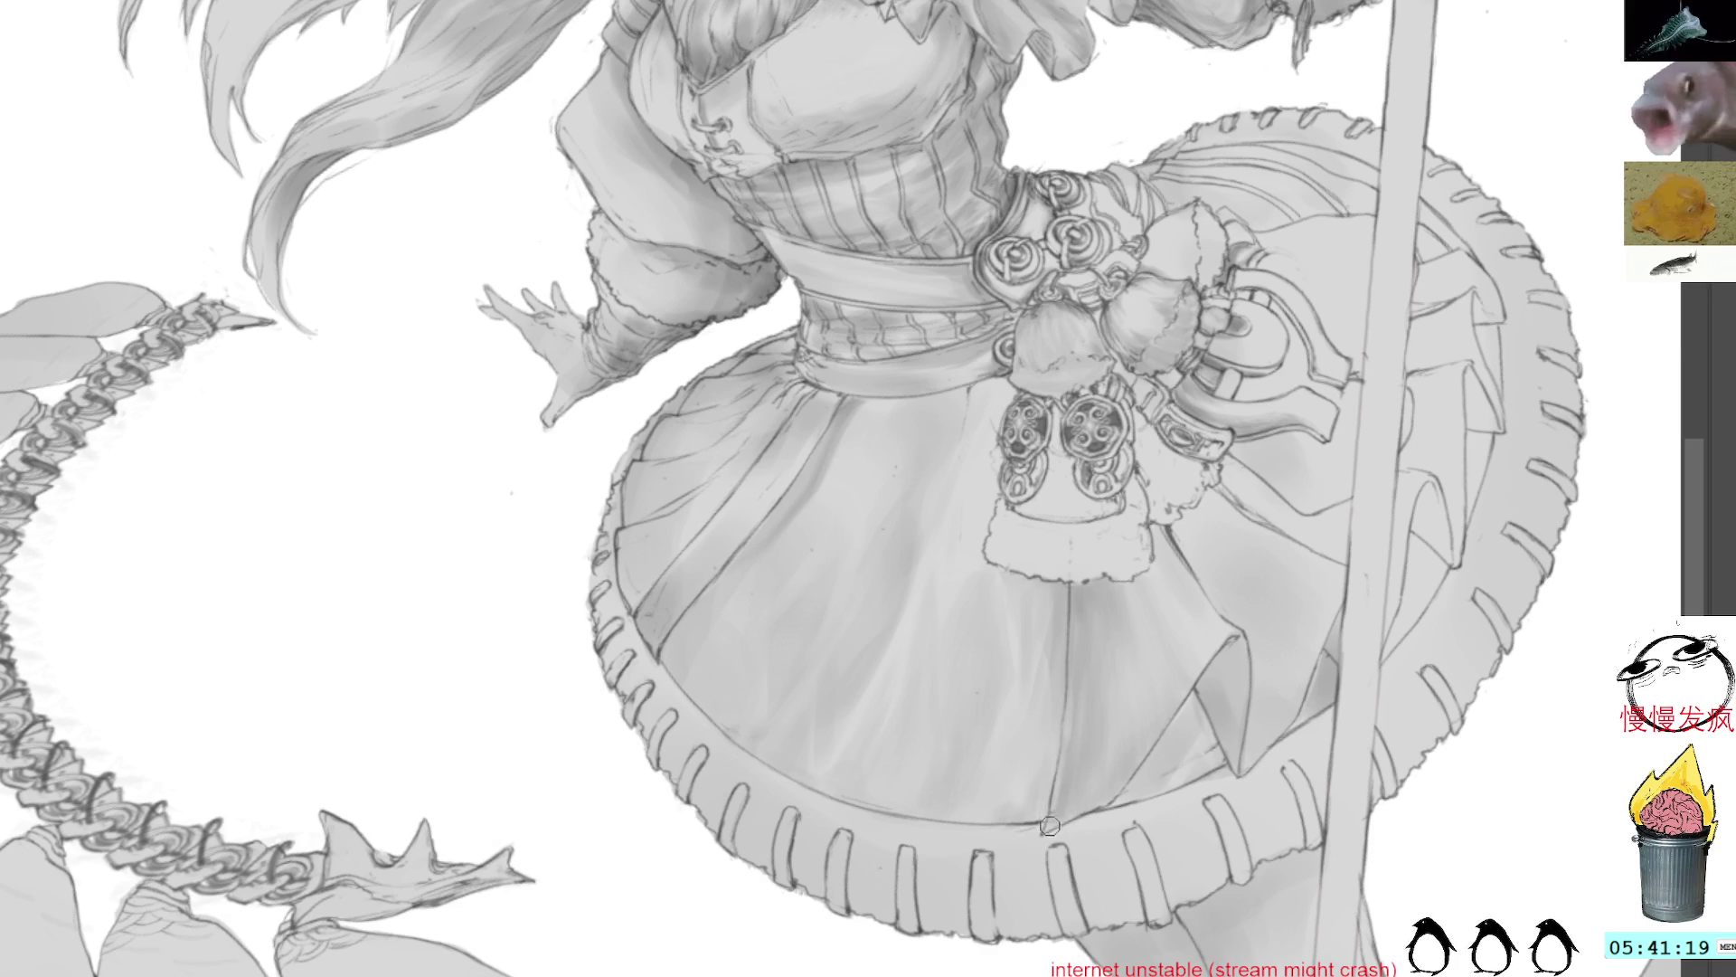
Step: Tilt the canvas counter-clockwise and back upright, then draw a dark line along the skirt fold
{"action": "key", "text": "4"}
{"action": "key", "text": "5"}
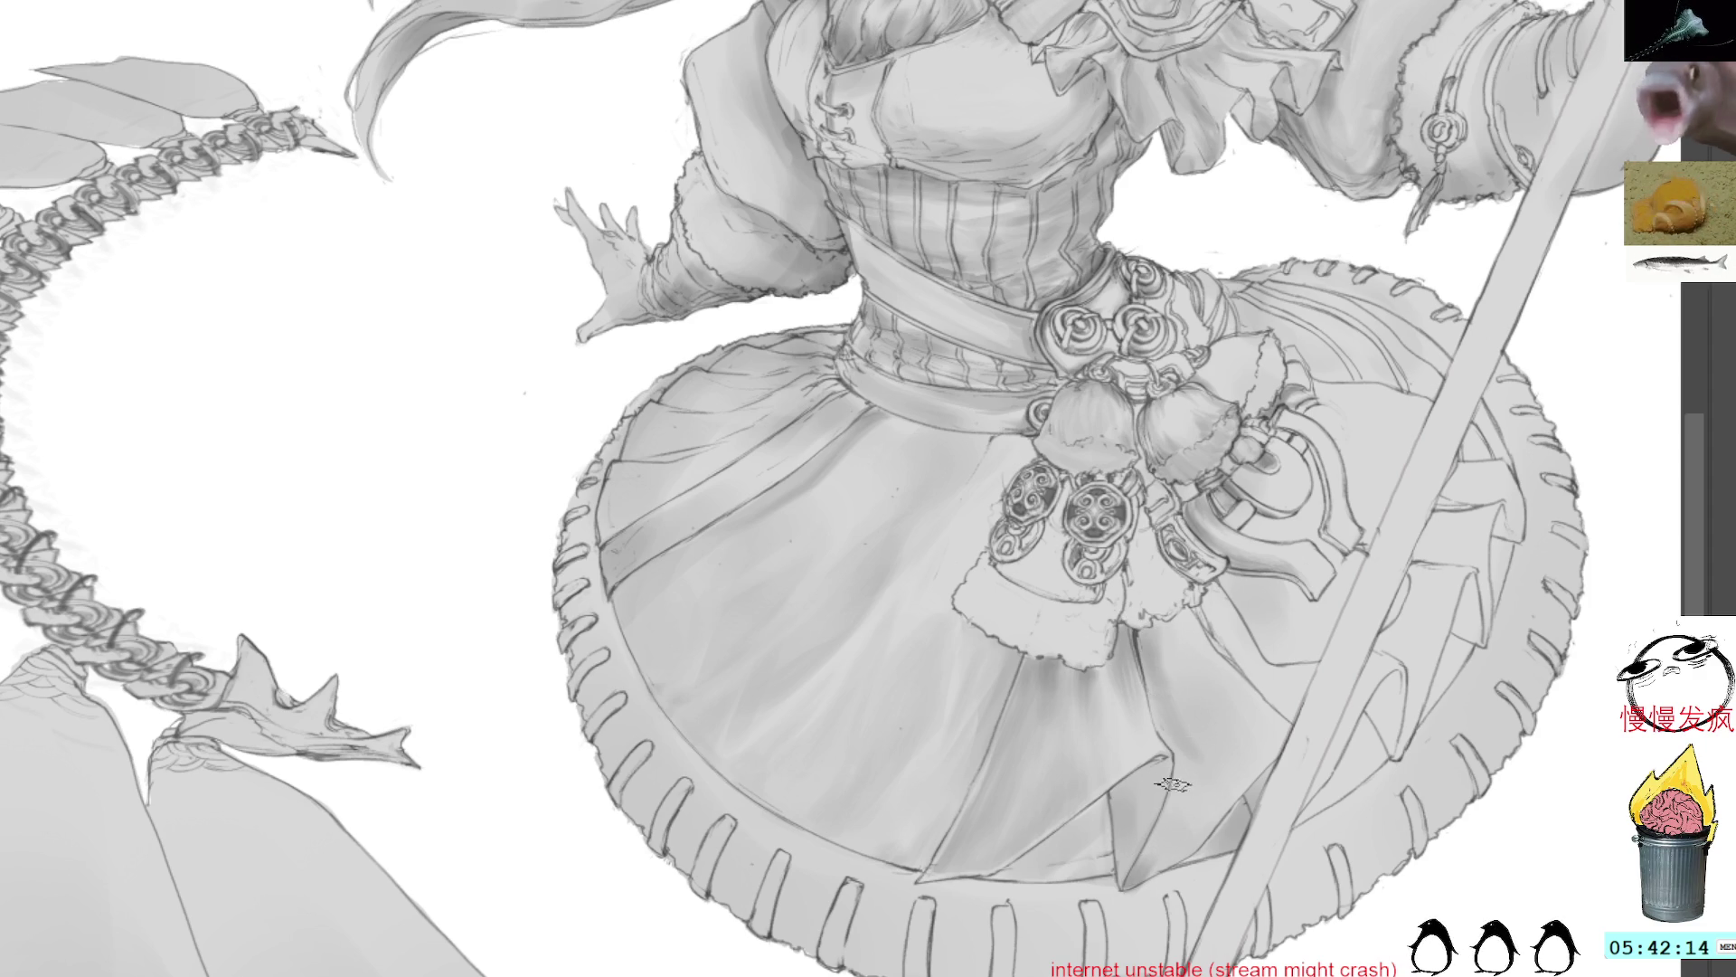
{"action": "mouse_move", "coordinate": [1172, 762]}
{"action": "left_mouse_down"}
{"action": "mouse_move", "coordinate": [1122, 891]}
{"action": "mouse_move", "coordinate": [1163, 875]}
{"action": "left_mouse_up"}
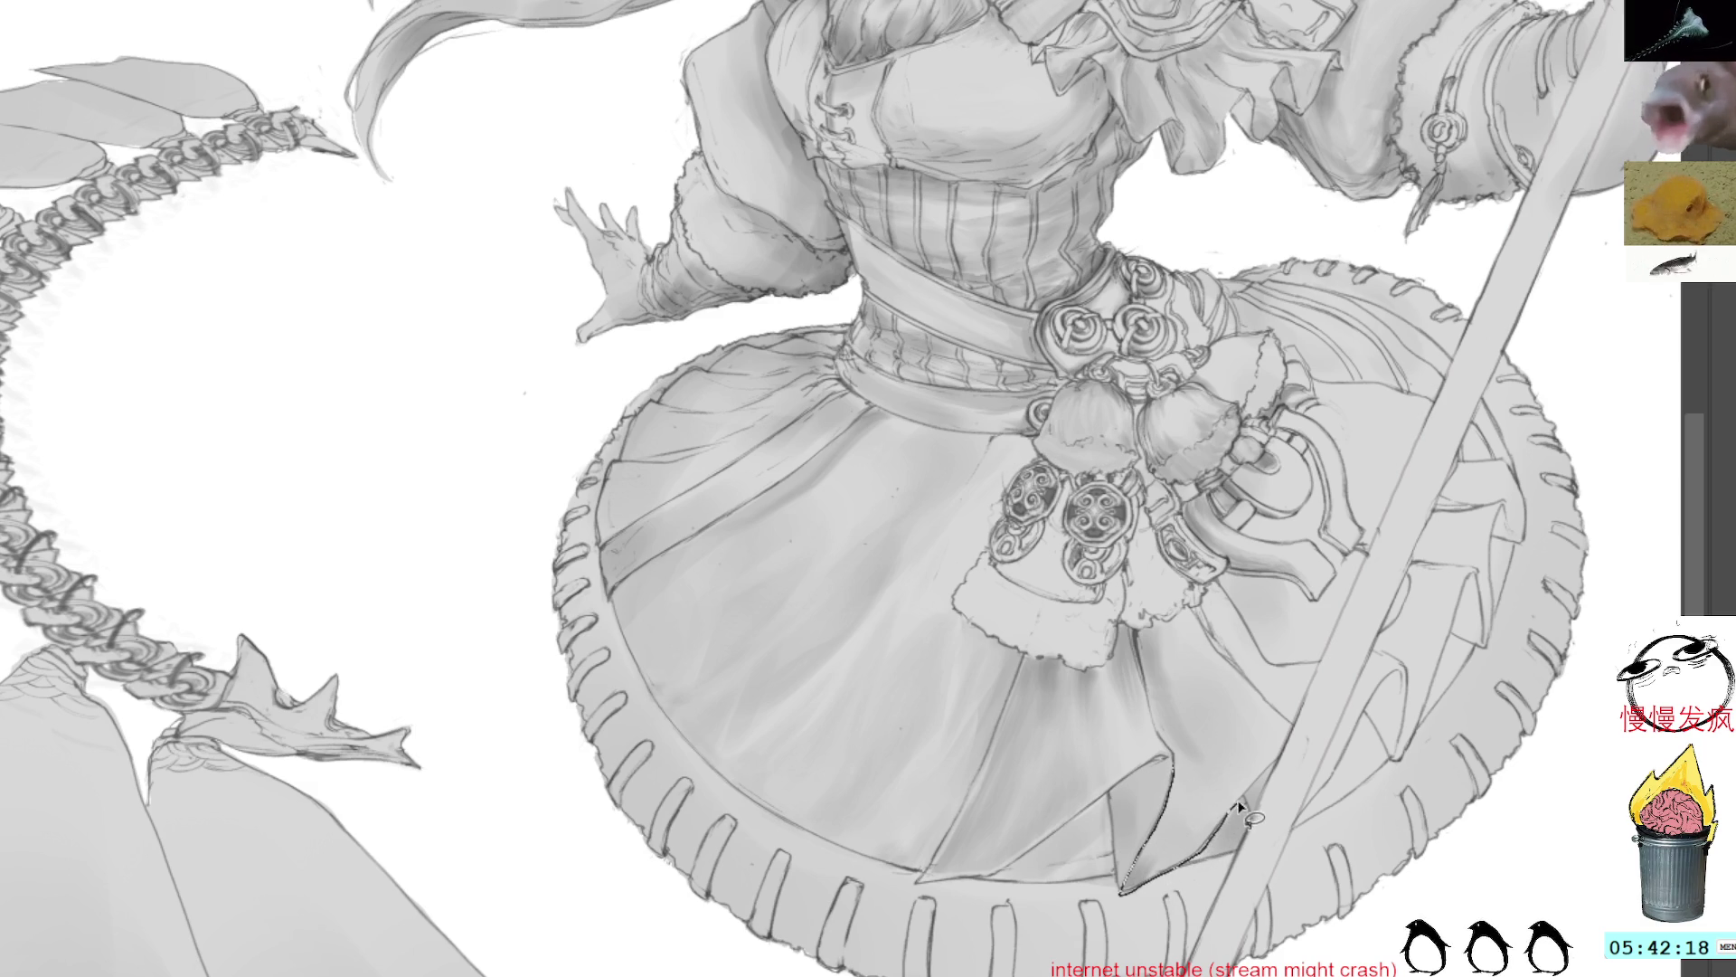
Step: Lasso-select the fabric panel below the tassels, with the view turned clockwise
{"action": "mouse_move", "coordinate": [1257, 705]}
{"action": "left_mouse_down"}
{"action": "mouse_move", "coordinate": [1207, 633]}
{"action": "mouse_move", "coordinate": [1126, 891]}
{"action": "mouse_move", "coordinate": [1171, 841]}
{"action": "mouse_move", "coordinate": [1167, 760]}
{"action": "mouse_move", "coordinate": [1229, 796]}
{"action": "mouse_move", "coordinate": [1141, 882]}
{"action": "mouse_move", "coordinate": [1171, 683]}
{"action": "mouse_move", "coordinate": [1212, 657]}
{"action": "mouse_move", "coordinate": [1225, 678]}
{"action": "mouse_move", "coordinate": [1198, 711]}
{"action": "mouse_move", "coordinate": [1241, 803]}
{"action": "mouse_move", "coordinate": [1208, 627]}
{"action": "mouse_move", "coordinate": [1137, 656]}
{"action": "mouse_move", "coordinate": [1180, 773]}
{"action": "mouse_move", "coordinate": [1199, 749]}
{"action": "mouse_move", "coordinate": [1185, 740]}
{"action": "left_mouse_up"}
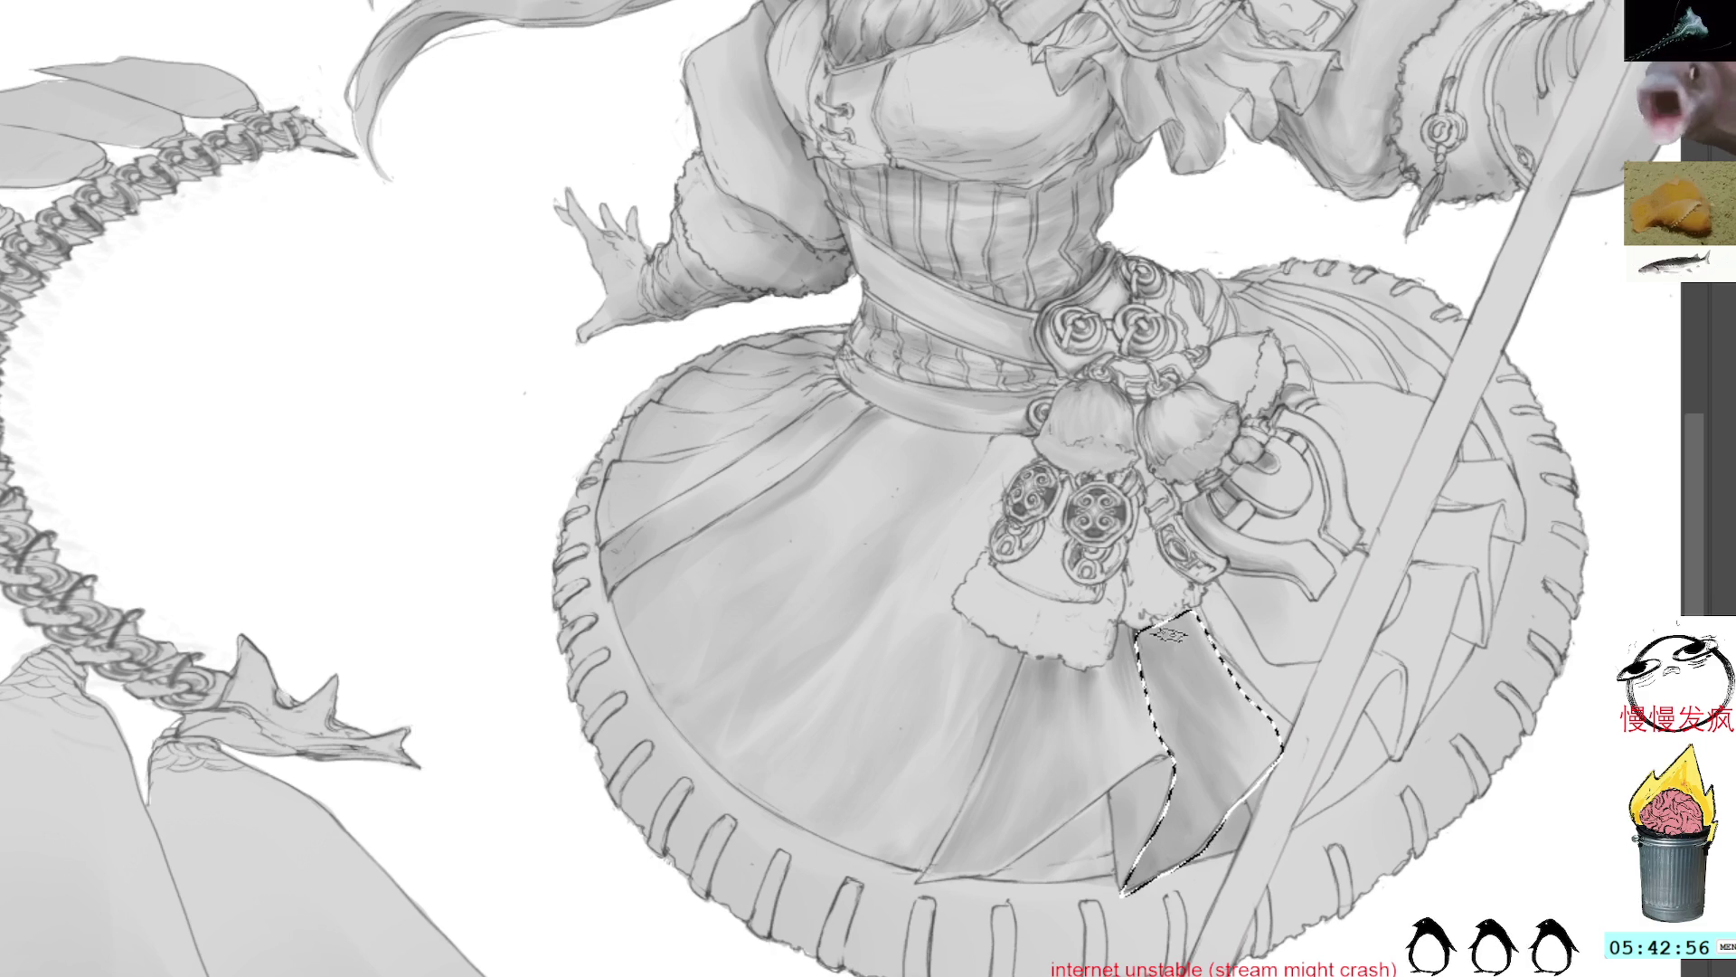
{"action": "key", "text": "6"}
{"action": "scroll", "coordinate": [1137, 796], "scroll_direction": "down", "scroll_amount": 3}
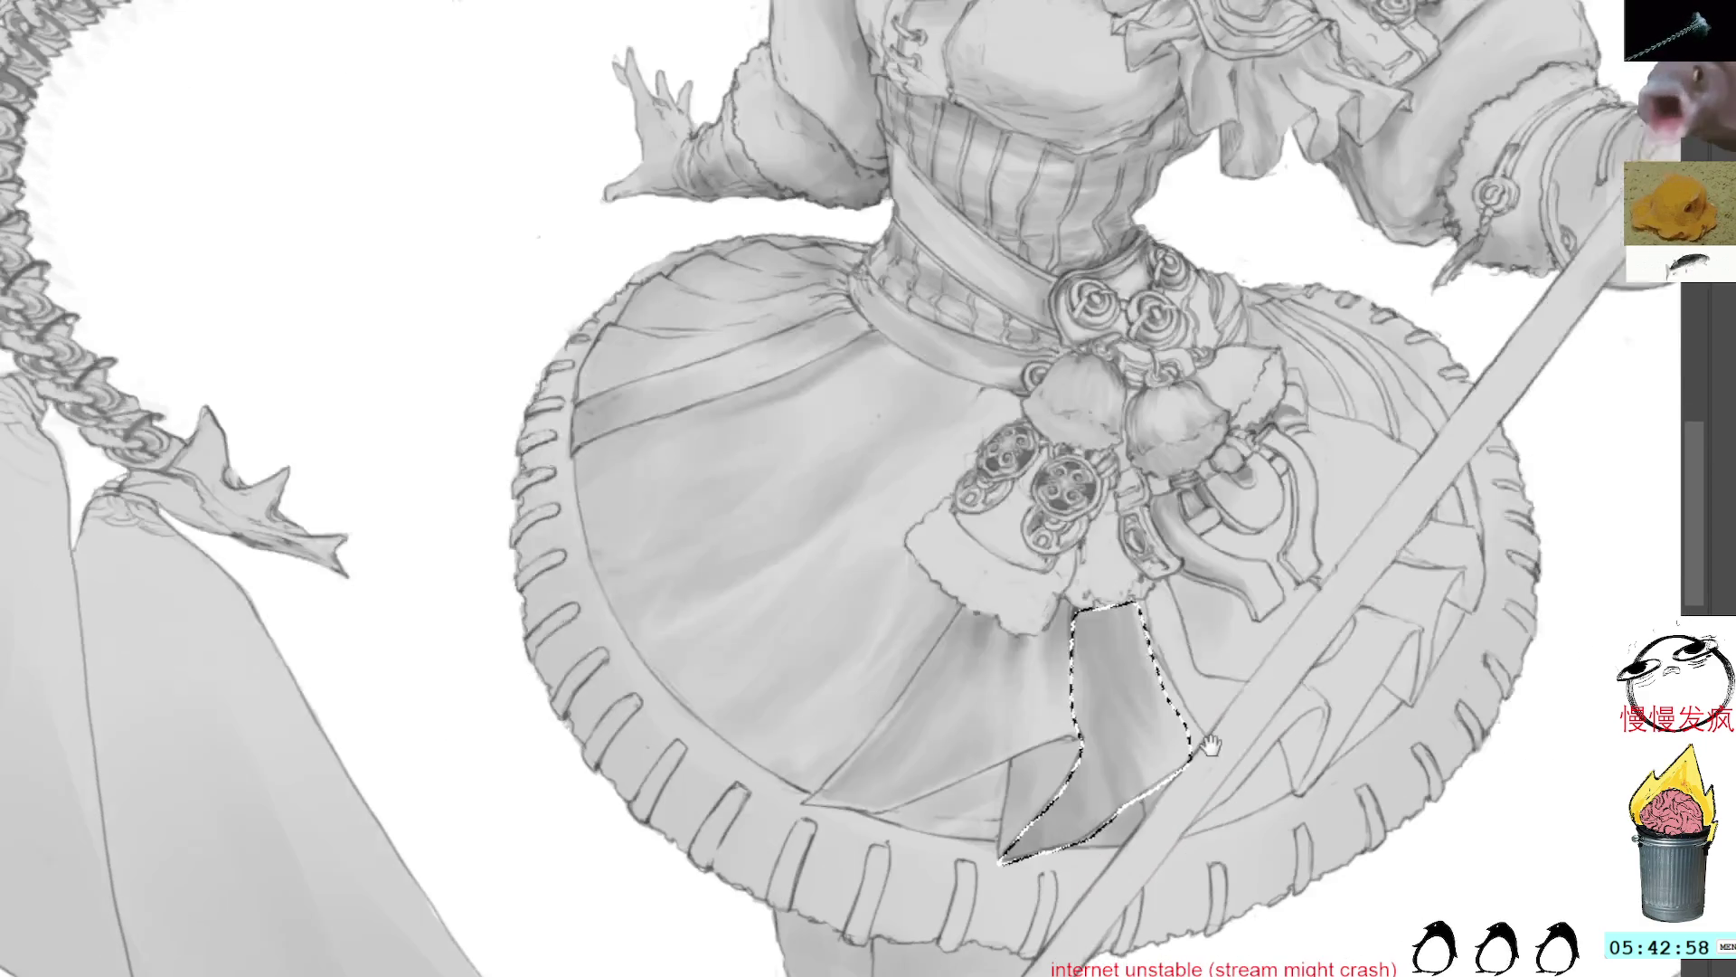
Step: Deselect the shaded fabric panel and sample a grey from the skirt
{"action": "key", "text": "ctrl+shift+a"}
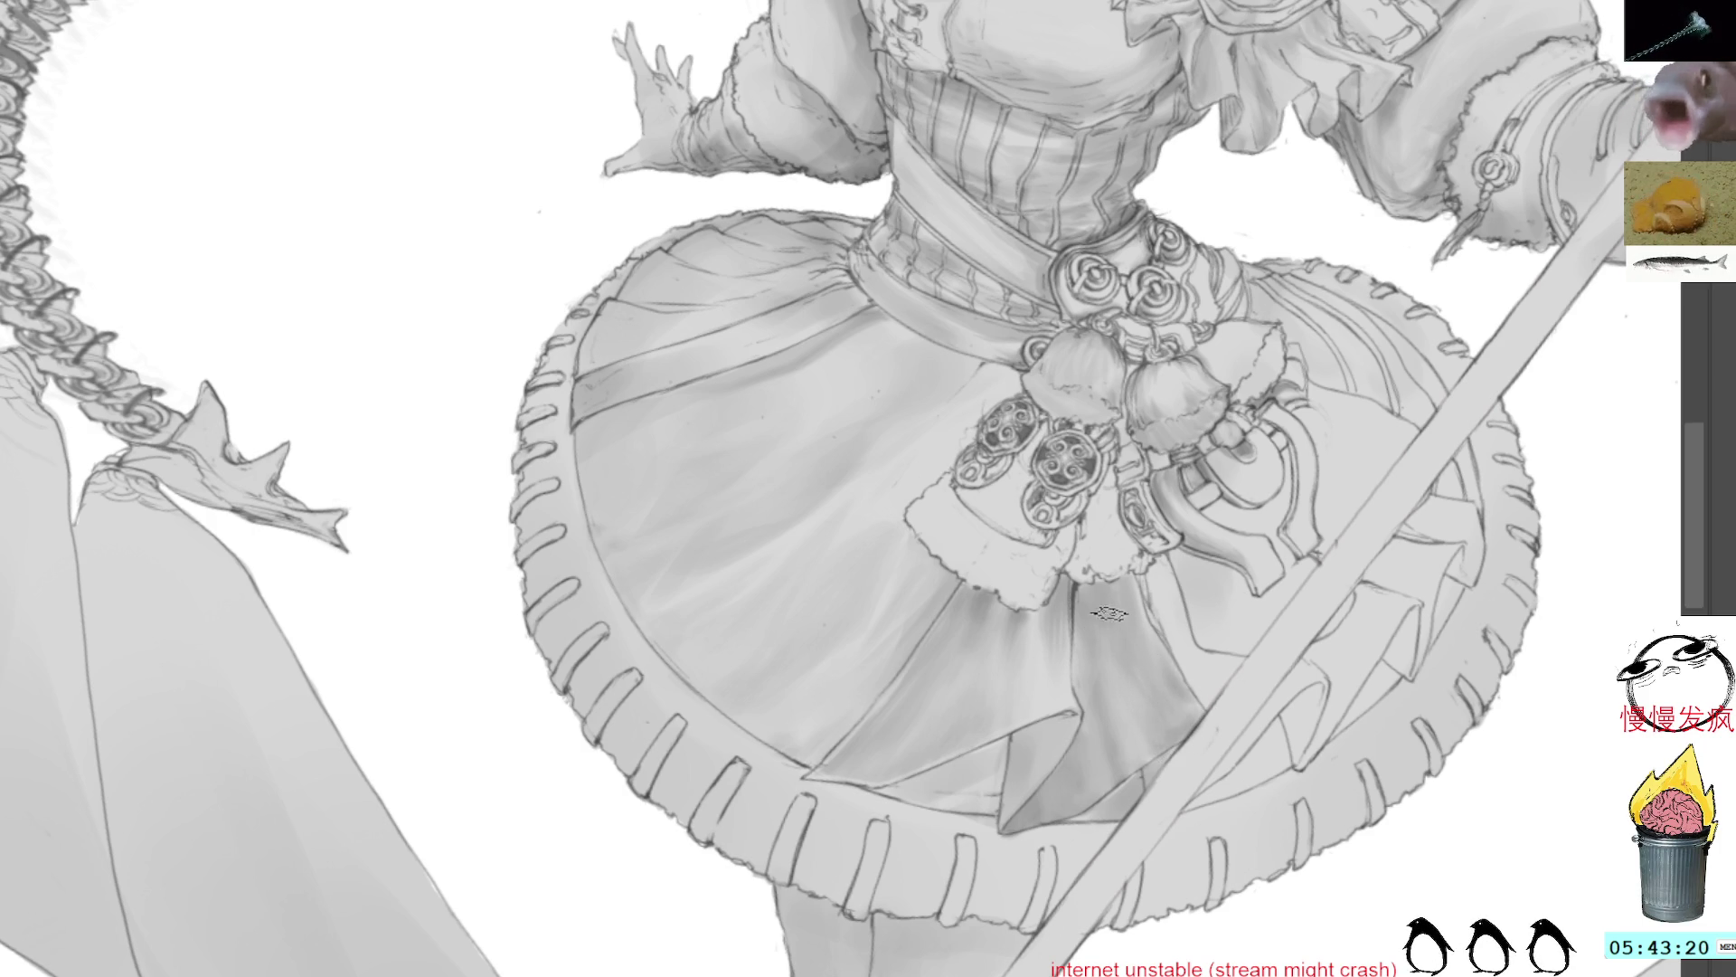
{"action": "left_click", "coordinate": [1202, 670], "text": "alt"}
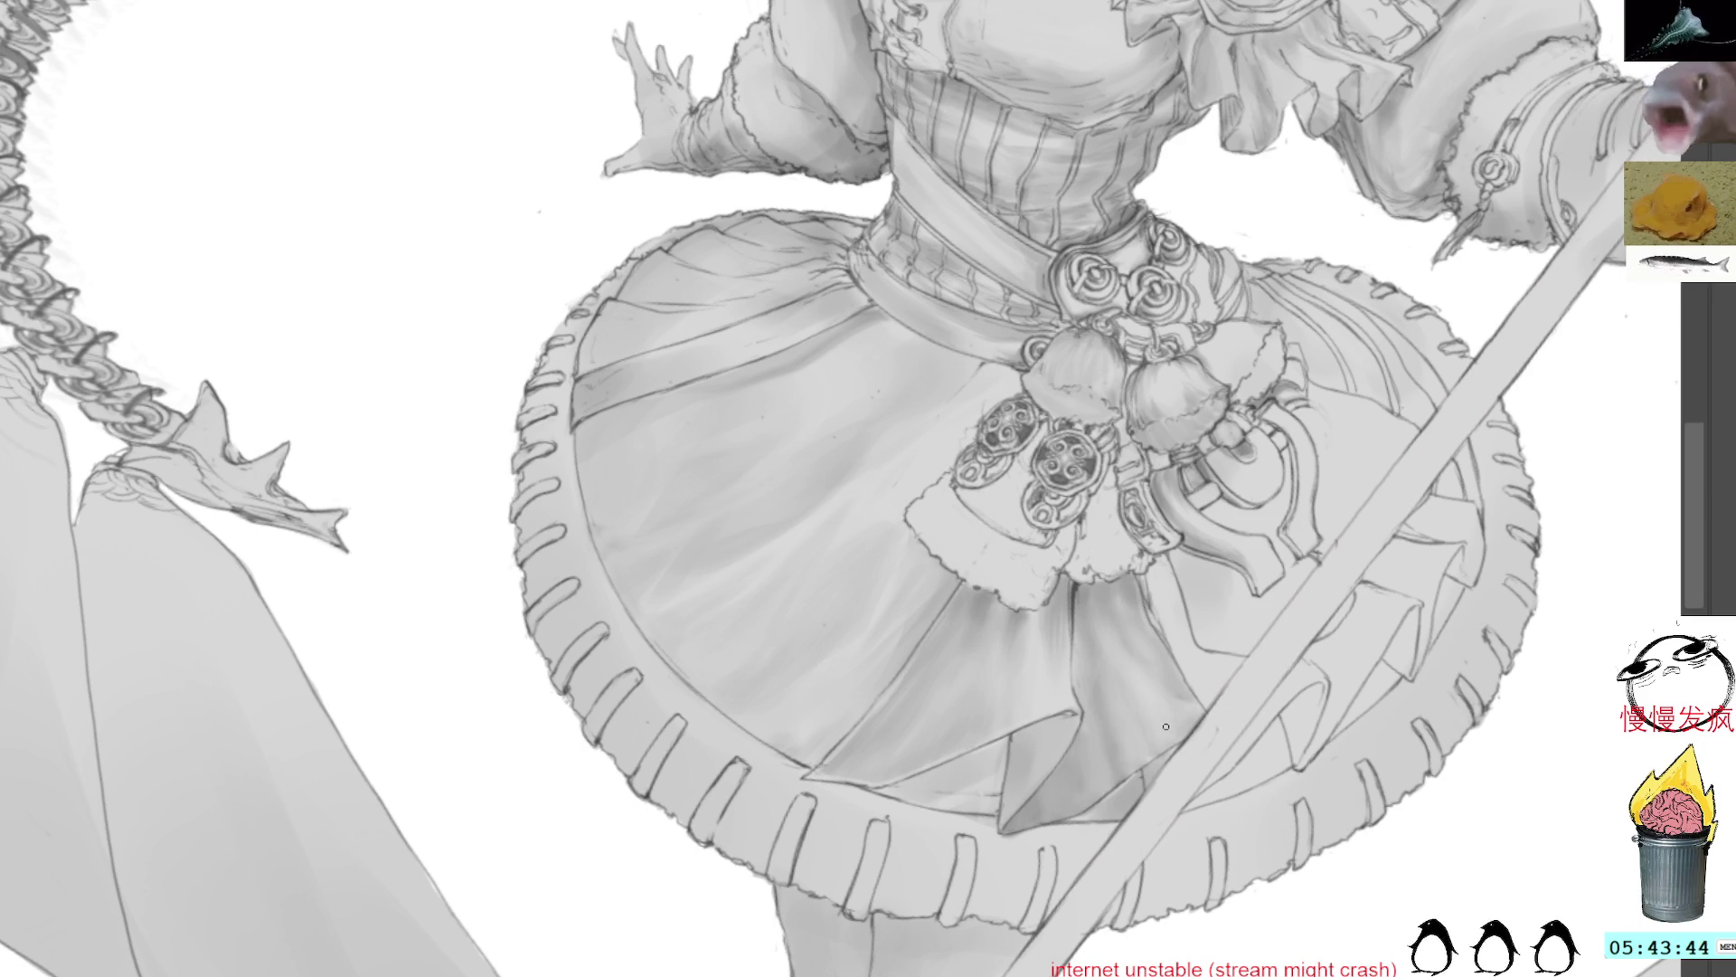
{"action": "key", "text": "ctrl+]"}
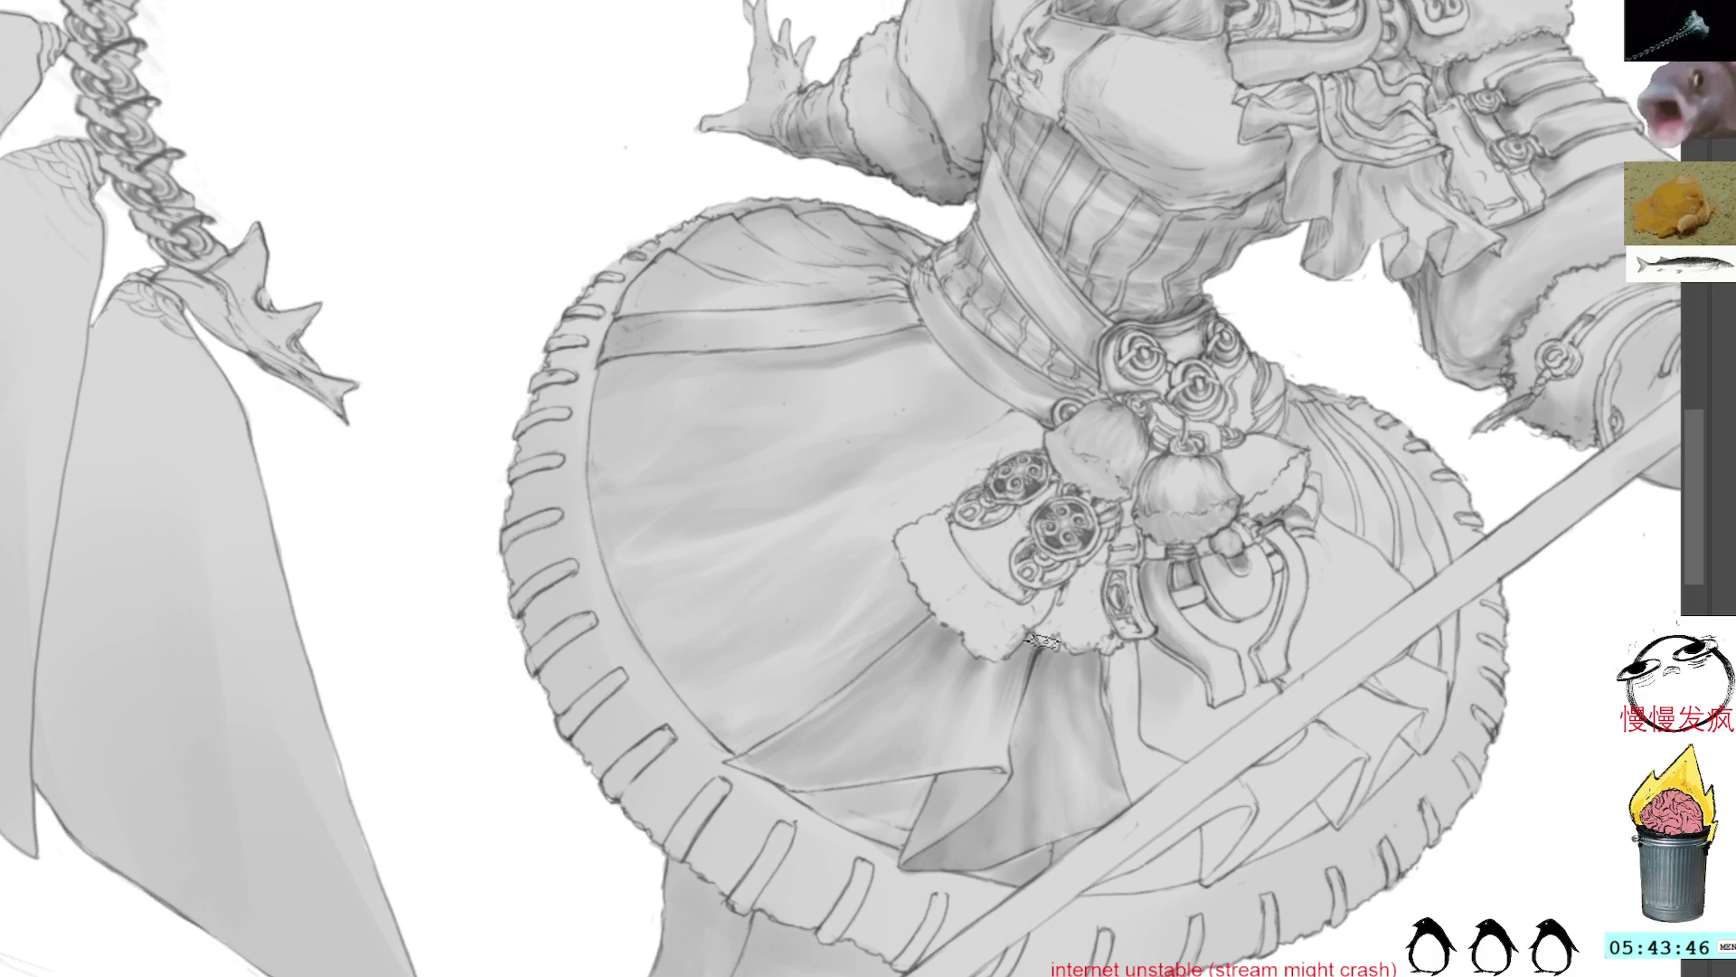
Step: Lasso the narrow skirt panel beneath the waist ornaments and shade it with a sampled light grey
{"action": "key", "text": "l"}
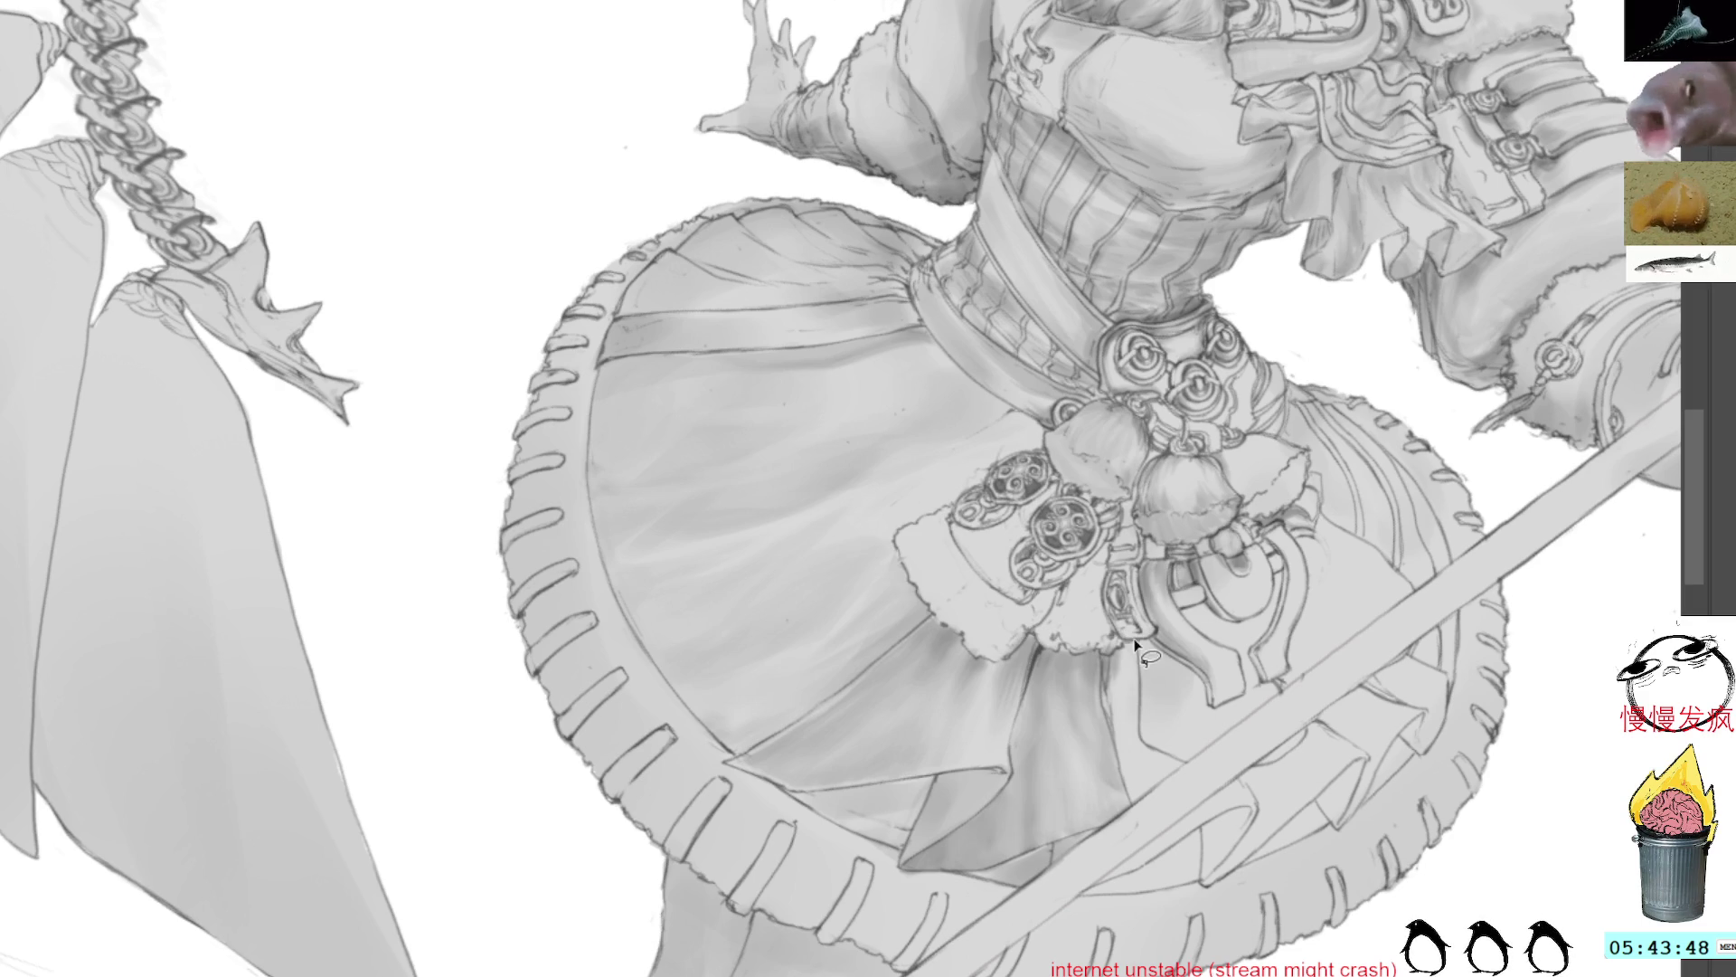
{"action": "mouse_move", "coordinate": [1115, 731]}
{"action": "left_mouse_down"}
{"action": "mouse_move", "coordinate": [1141, 751]}
{"action": "mouse_move", "coordinate": [1140, 633]}
{"action": "left_mouse_up"}
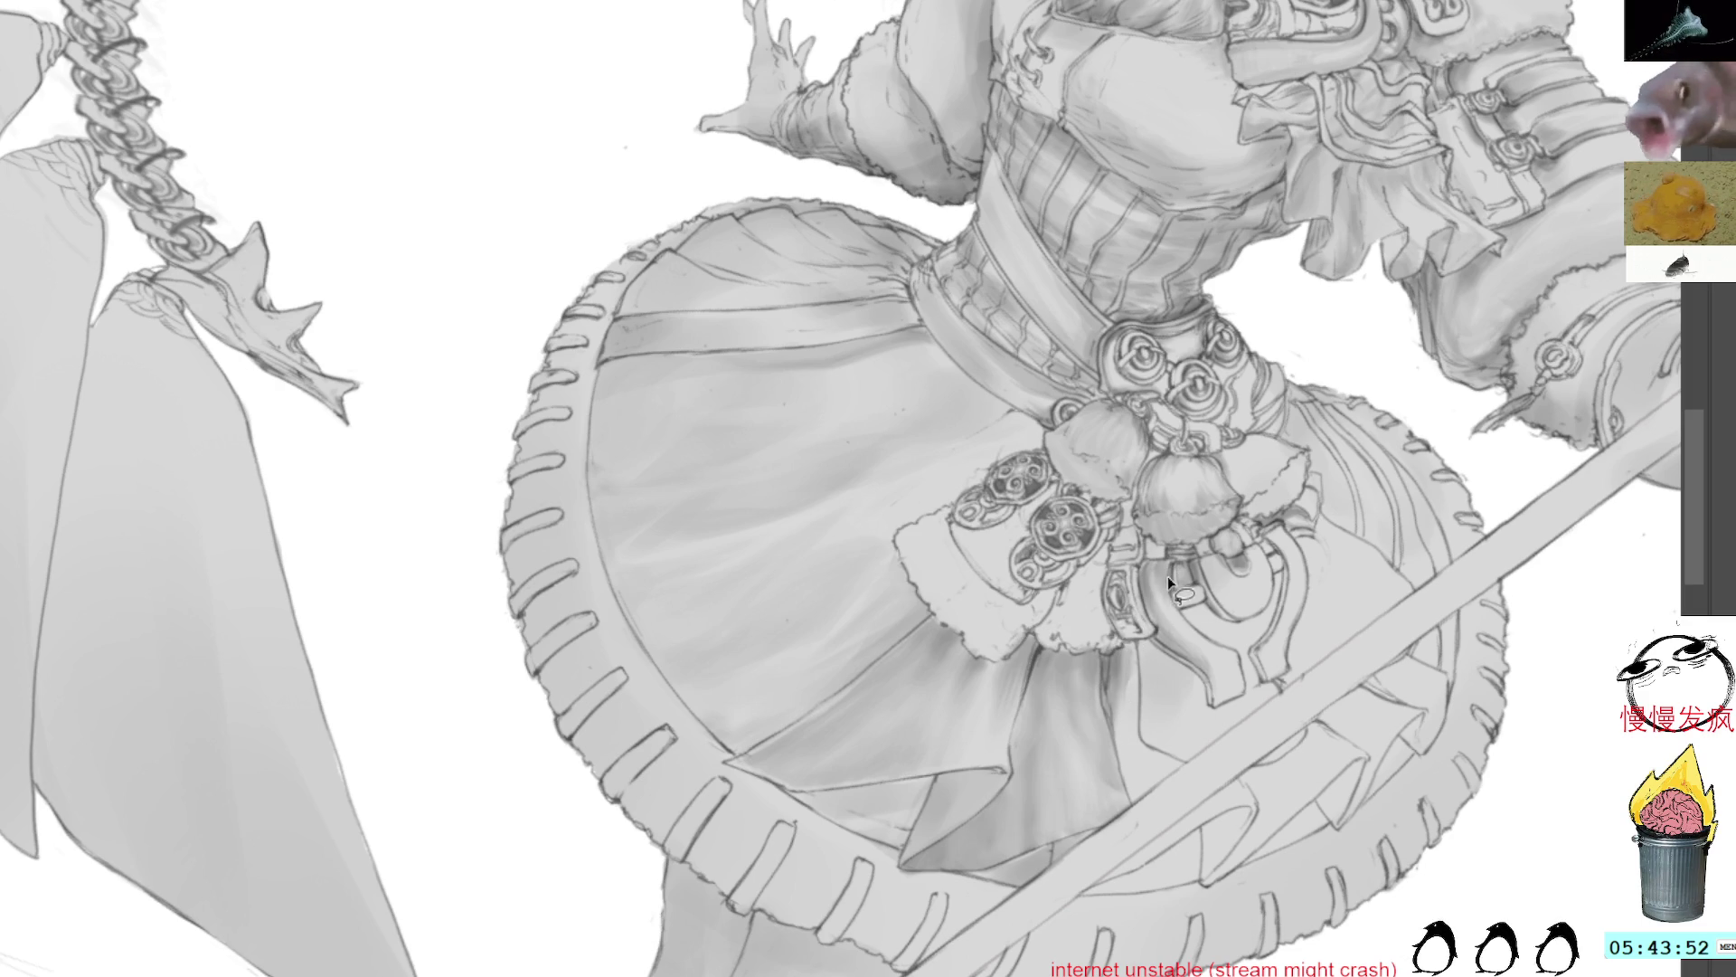
{"action": "key", "text": "ctrl+d"}
{"action": "left_click_drag", "start_coordinate": [1113, 729], "coordinate": [1138, 806]}
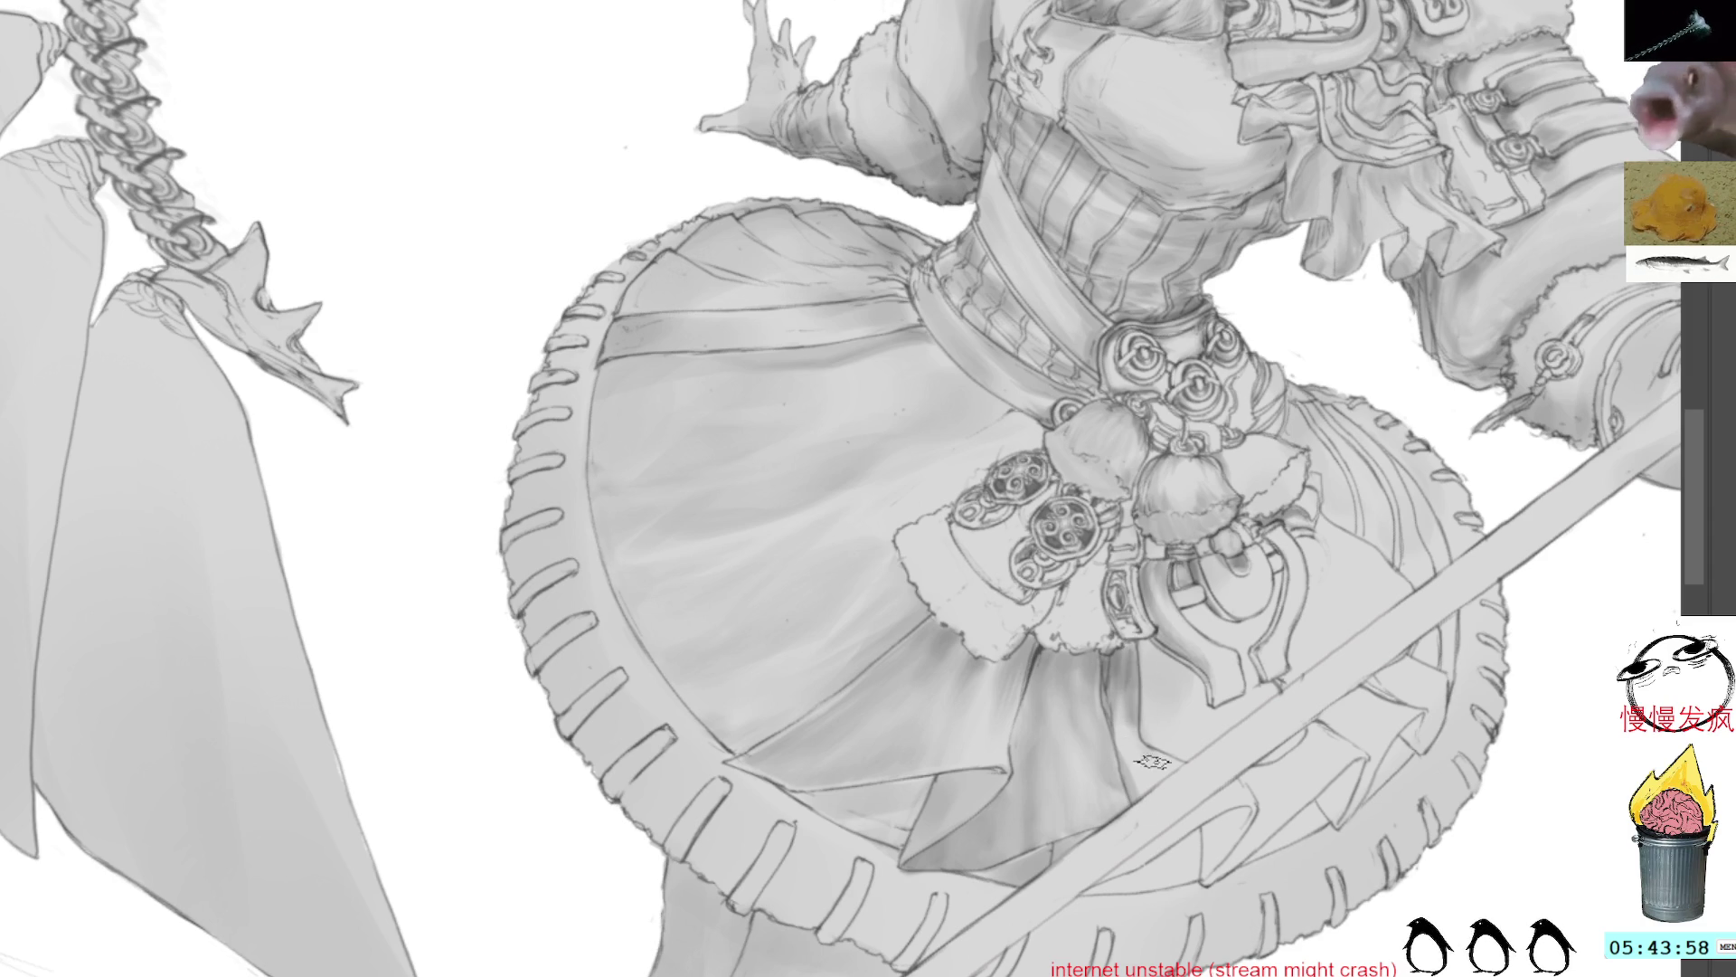
{"action": "left_click", "coordinate": [1134, 708], "text": "ctrl"}
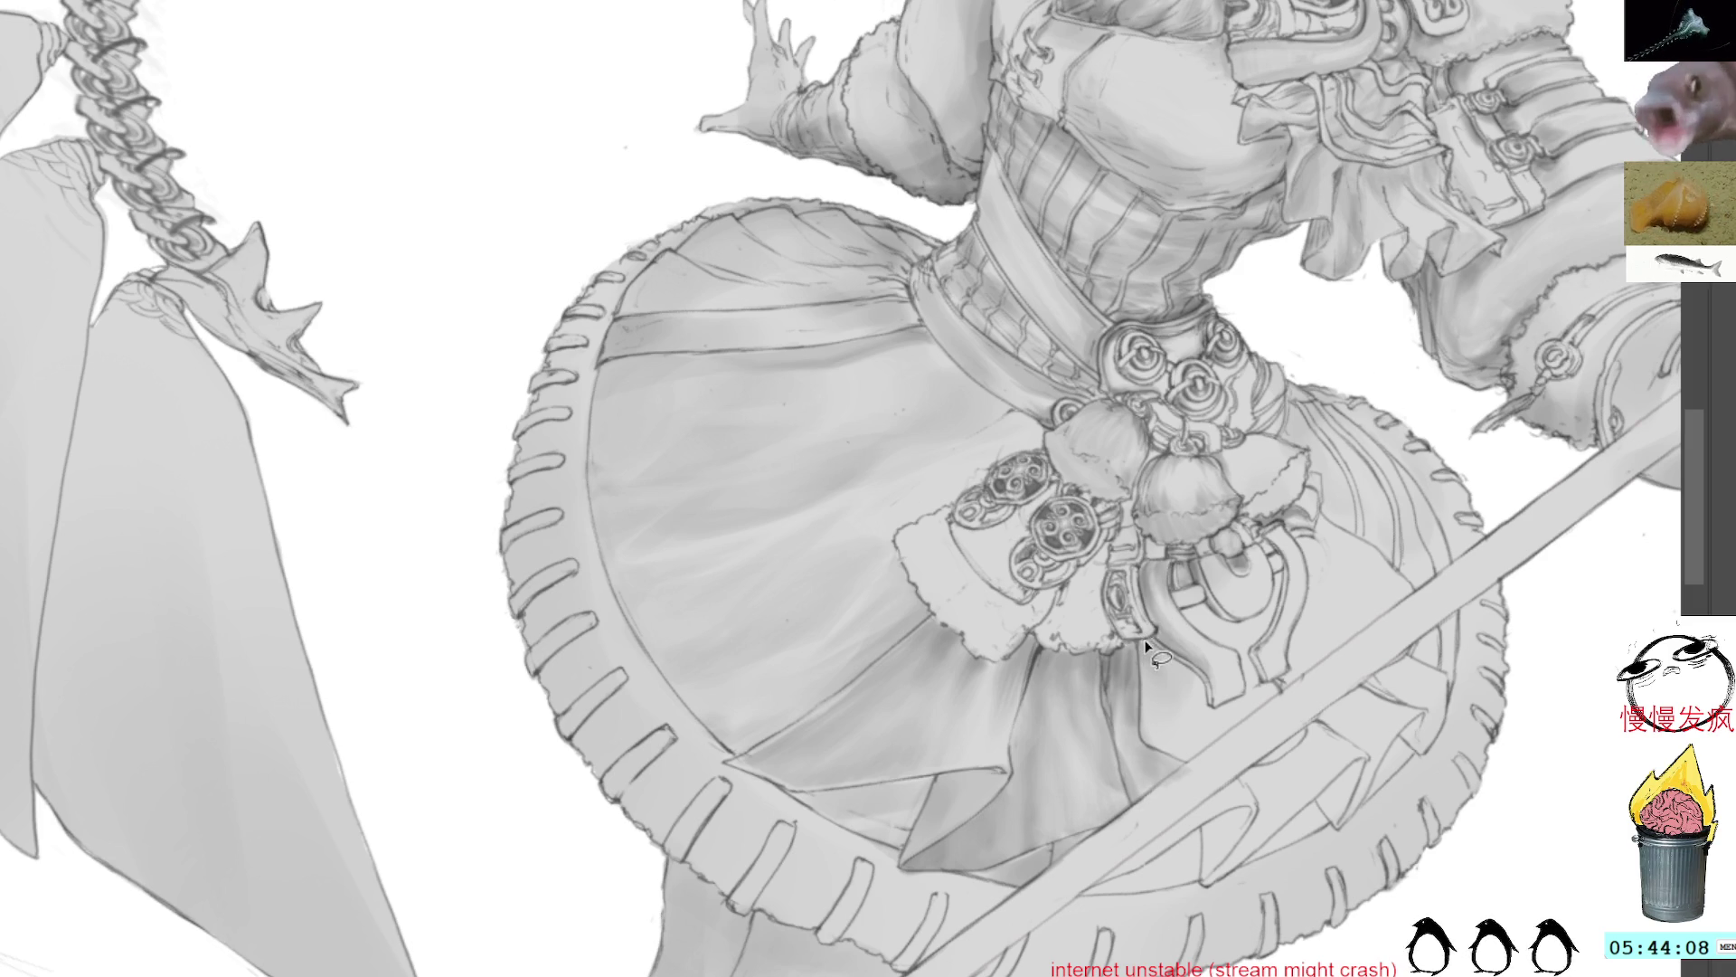
{"action": "mouse_move", "coordinate": [1206, 763]}
{"action": "left_mouse_down"}
{"action": "mouse_move", "coordinate": [1228, 740]}
{"action": "mouse_move", "coordinate": [1221, 715]}
{"action": "mouse_move", "coordinate": [1145, 642]}
{"action": "left_mouse_up"}
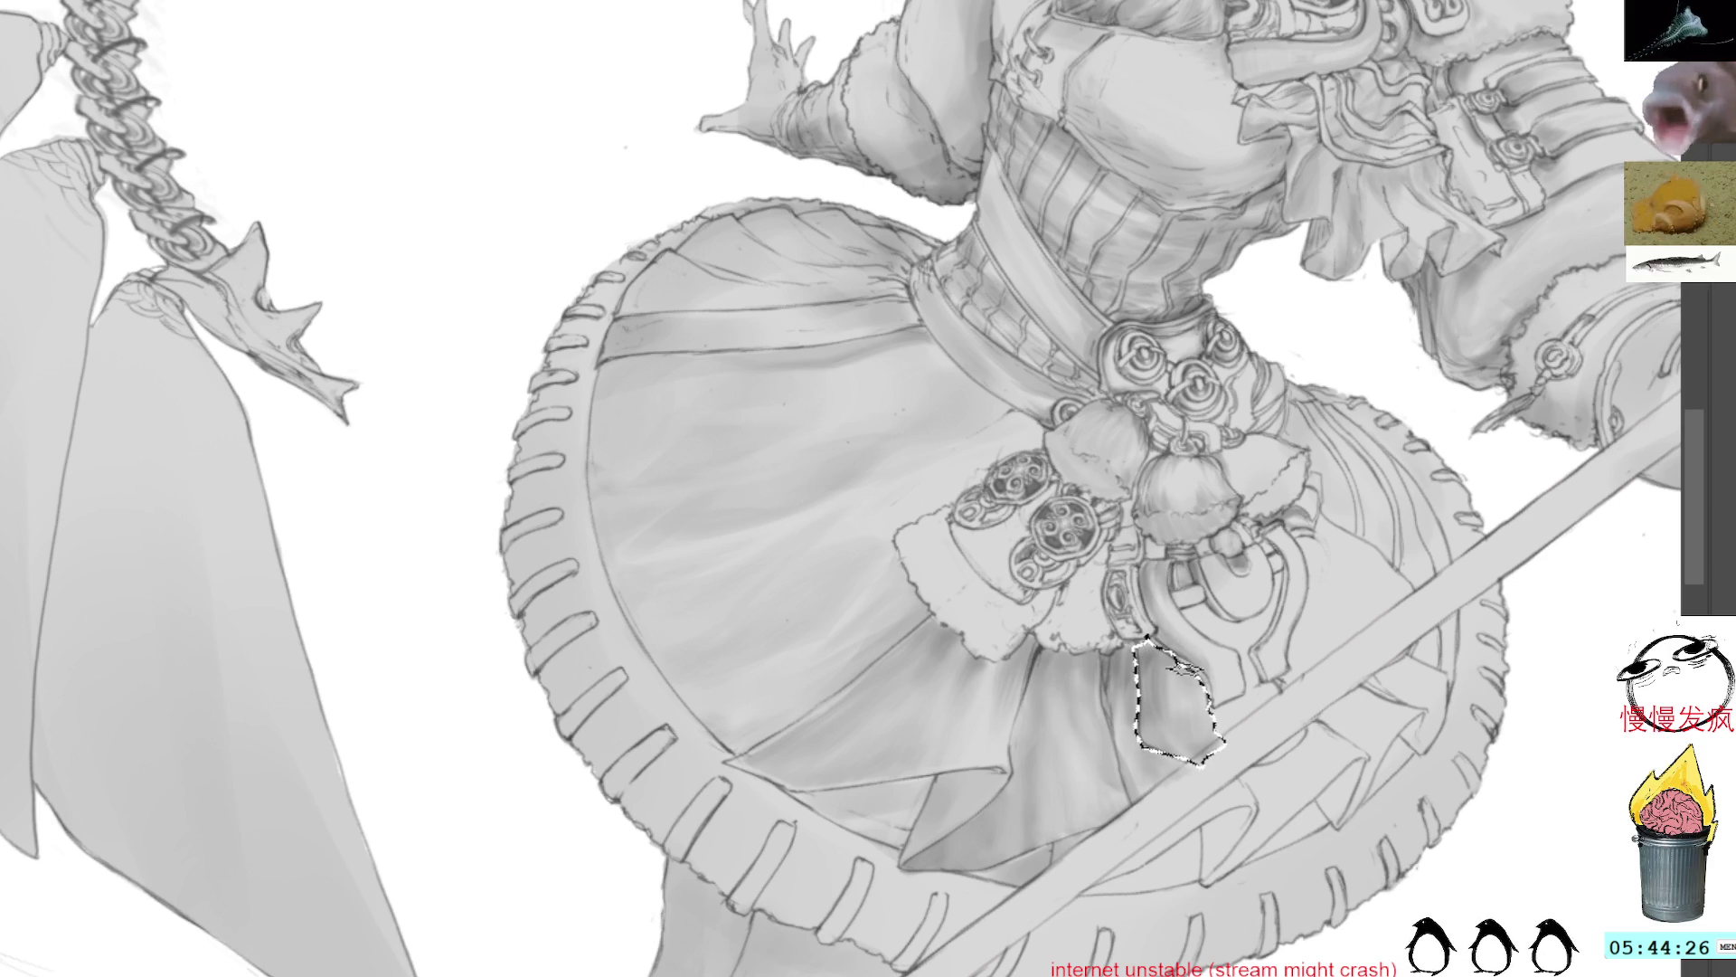
{"action": "left_click", "coordinate": [1212, 555]}
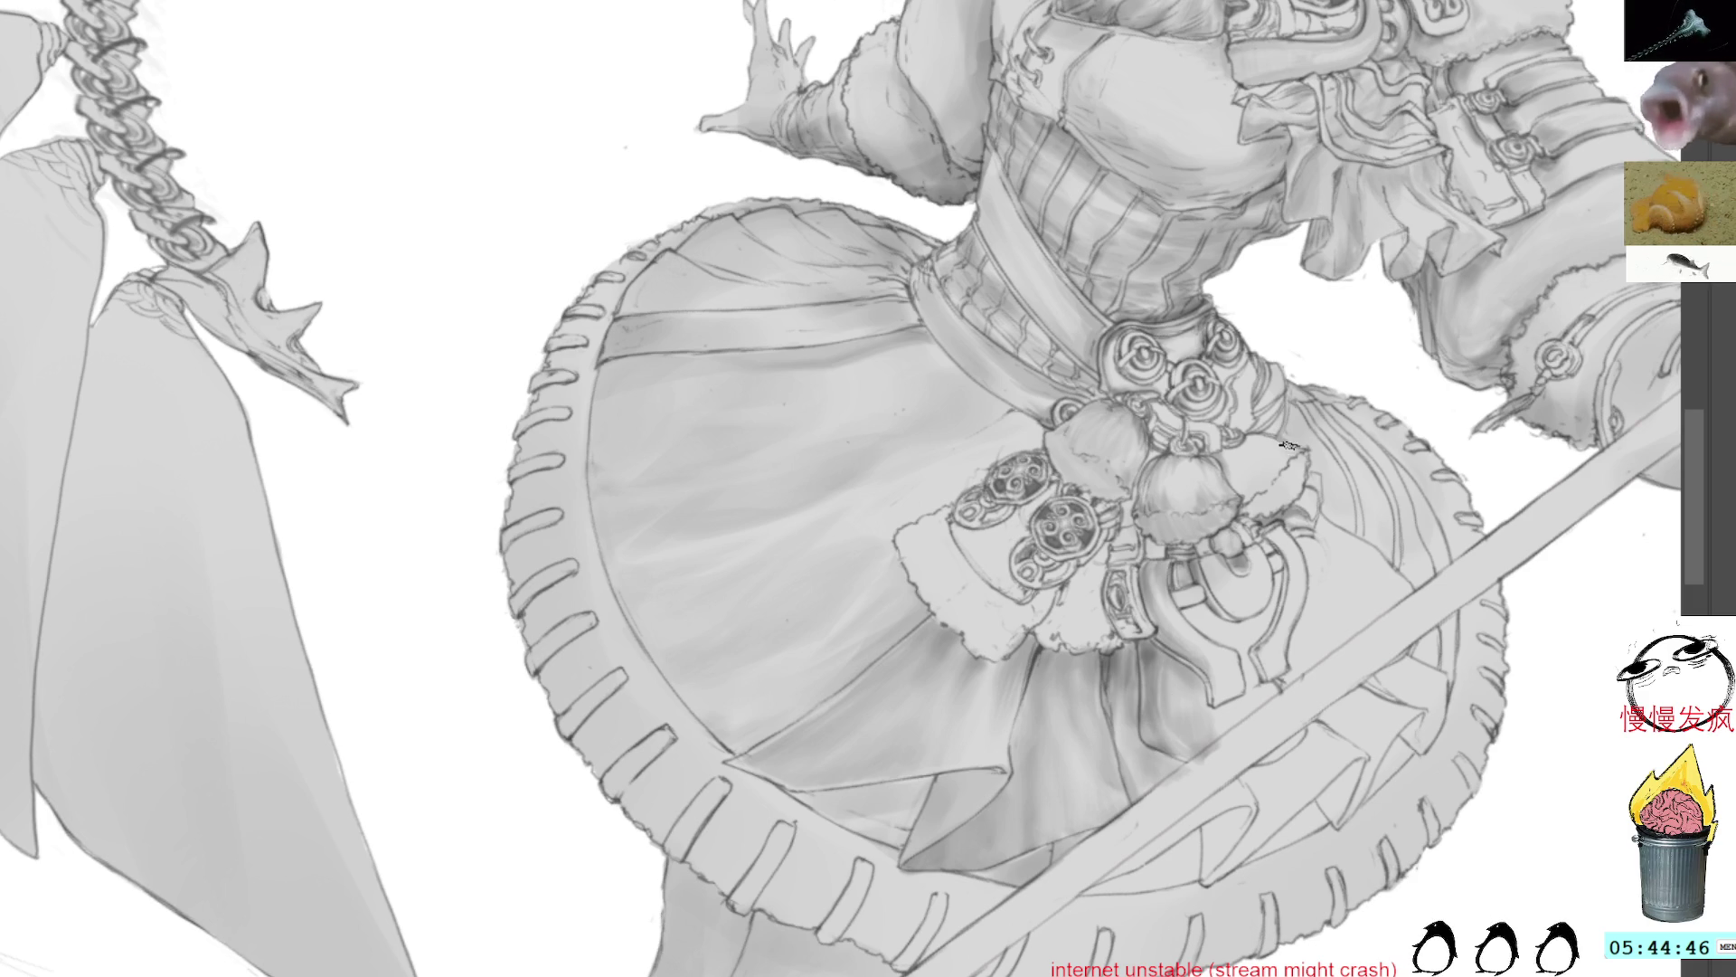
{"action": "left_click_drag", "start_coordinate": [1307, 470], "coordinate": [1180, 725]}
{"action": "left_click_drag", "start_coordinate": [1137, 826], "coordinate": [1181, 713]}
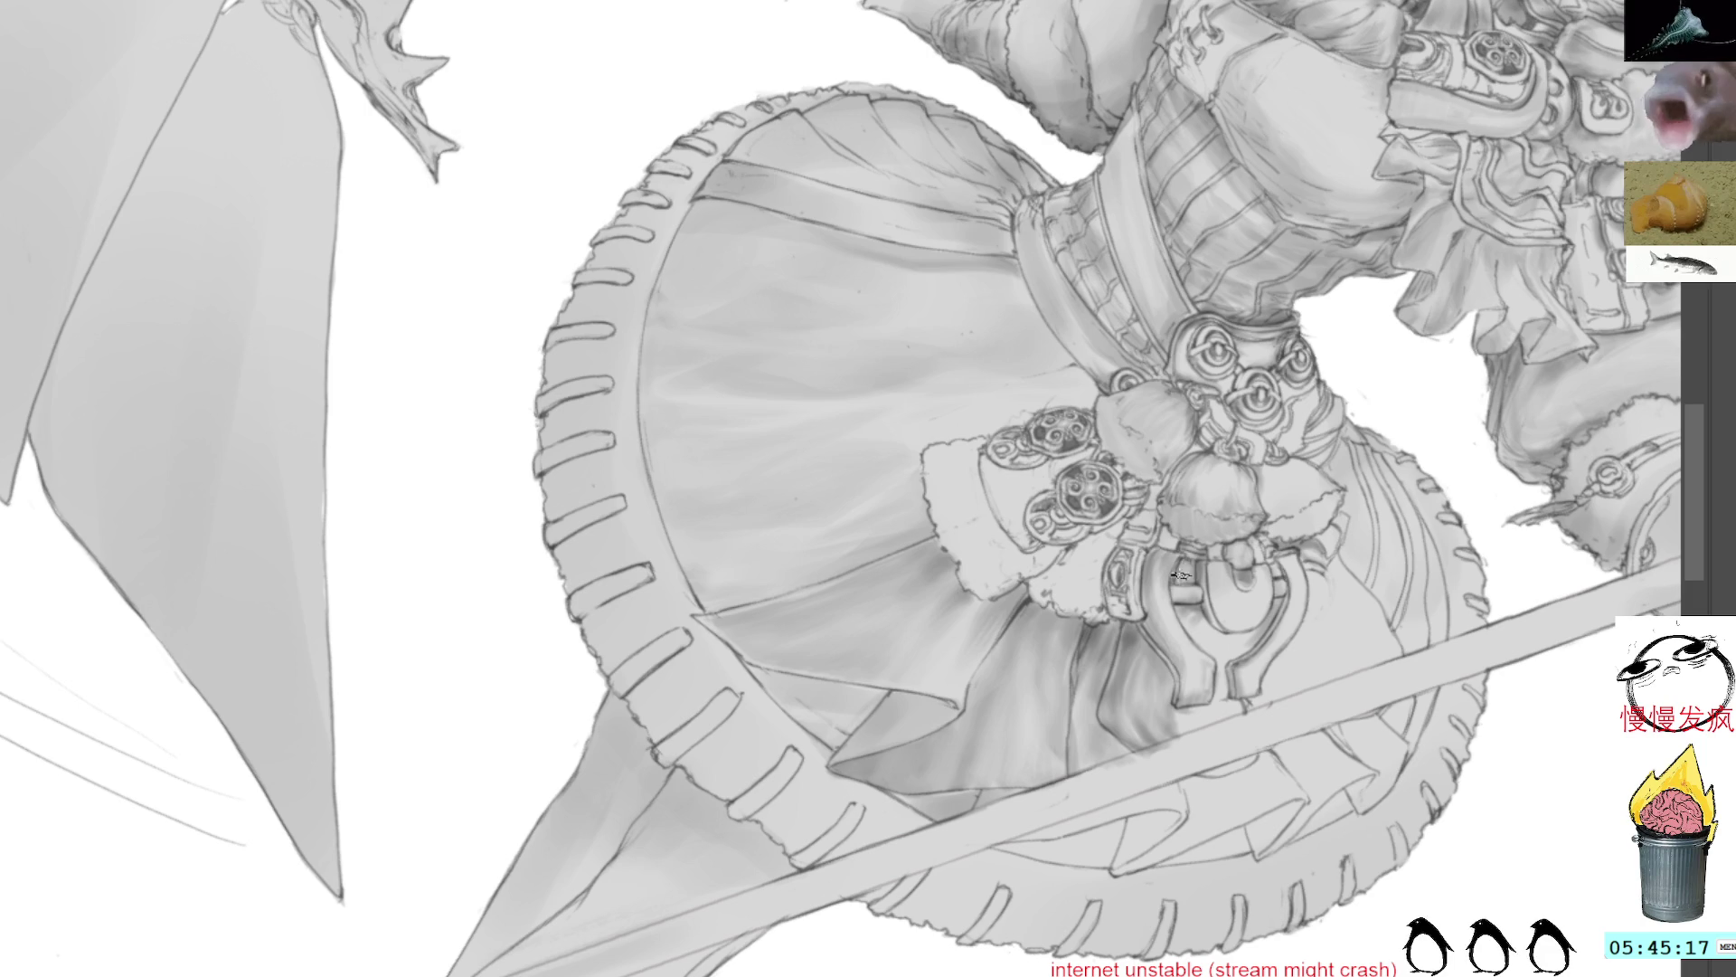
{"action": "mouse_move", "coordinate": [1354, 445]}
{"action": "left_mouse_down"}
{"action": "mouse_move", "coordinate": [1447, 535]}
{"action": "mouse_move", "coordinate": [1466, 644]}
{"action": "mouse_move", "coordinate": [1090, 493]}
{"action": "left_mouse_up"}
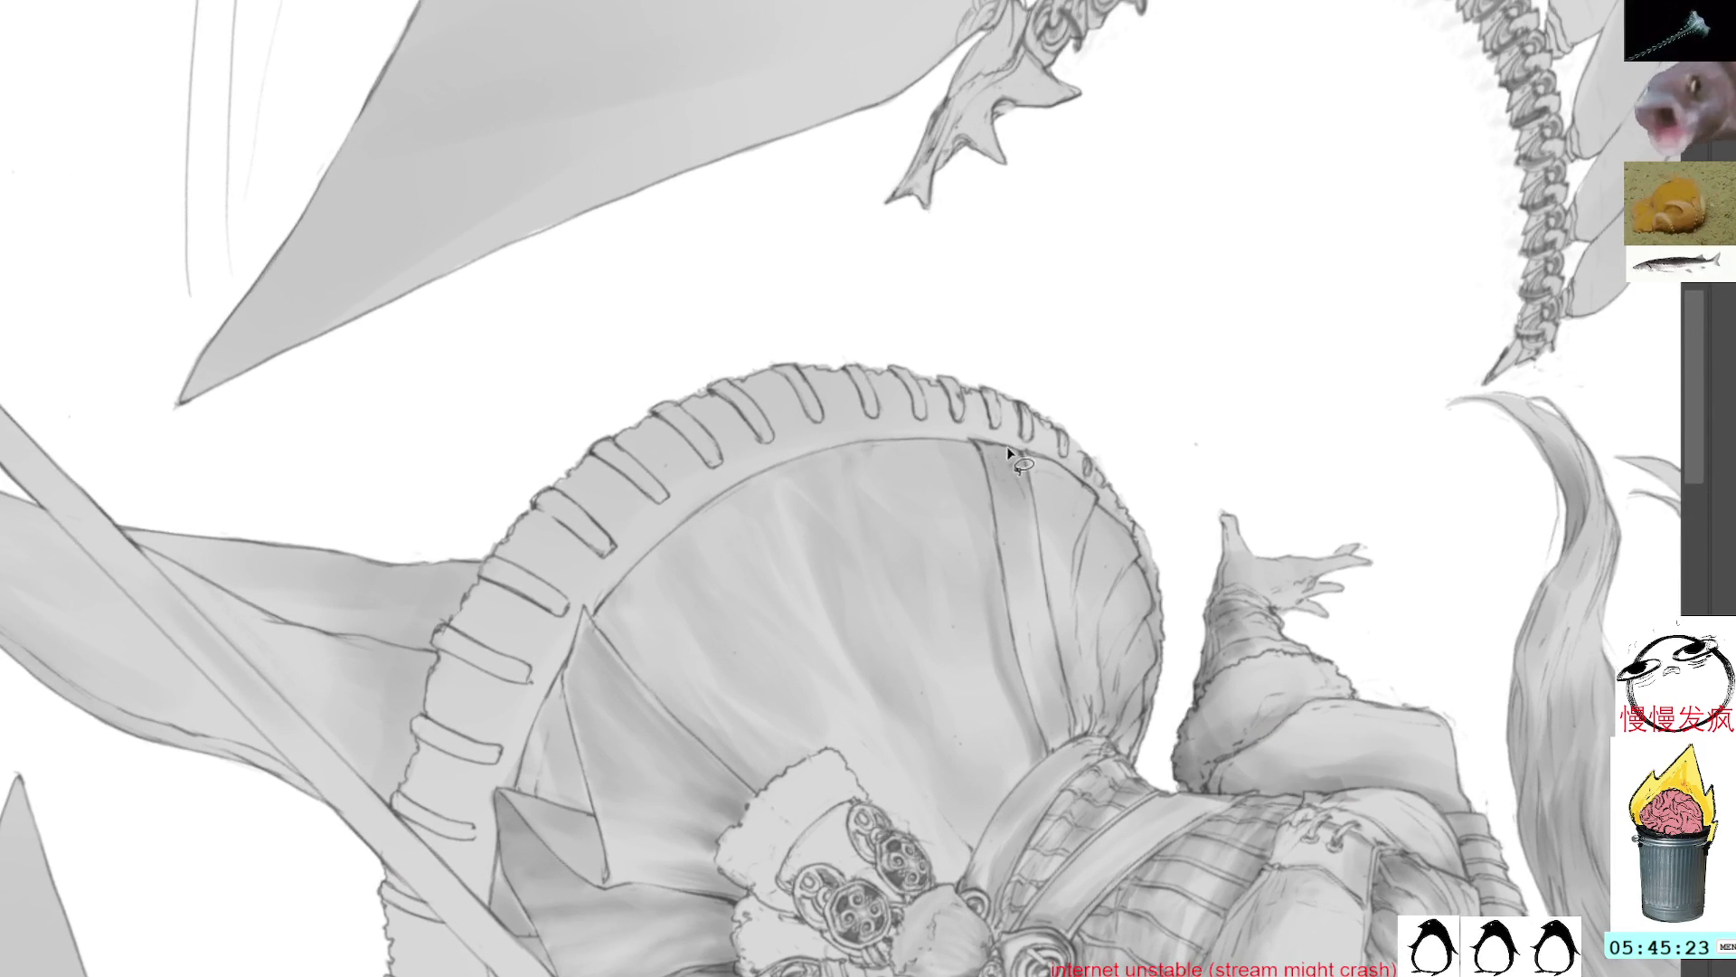
Step: Lasso a narrow upper skirt fold and draw a thin dark crease line in sampled grey
{"action": "mouse_move", "coordinate": [1026, 579]}
{"action": "left_mouse_down"}
{"action": "mouse_move", "coordinate": [1028, 437]}
{"action": "mouse_move", "coordinate": [1007, 440]}
{"action": "left_mouse_up"}
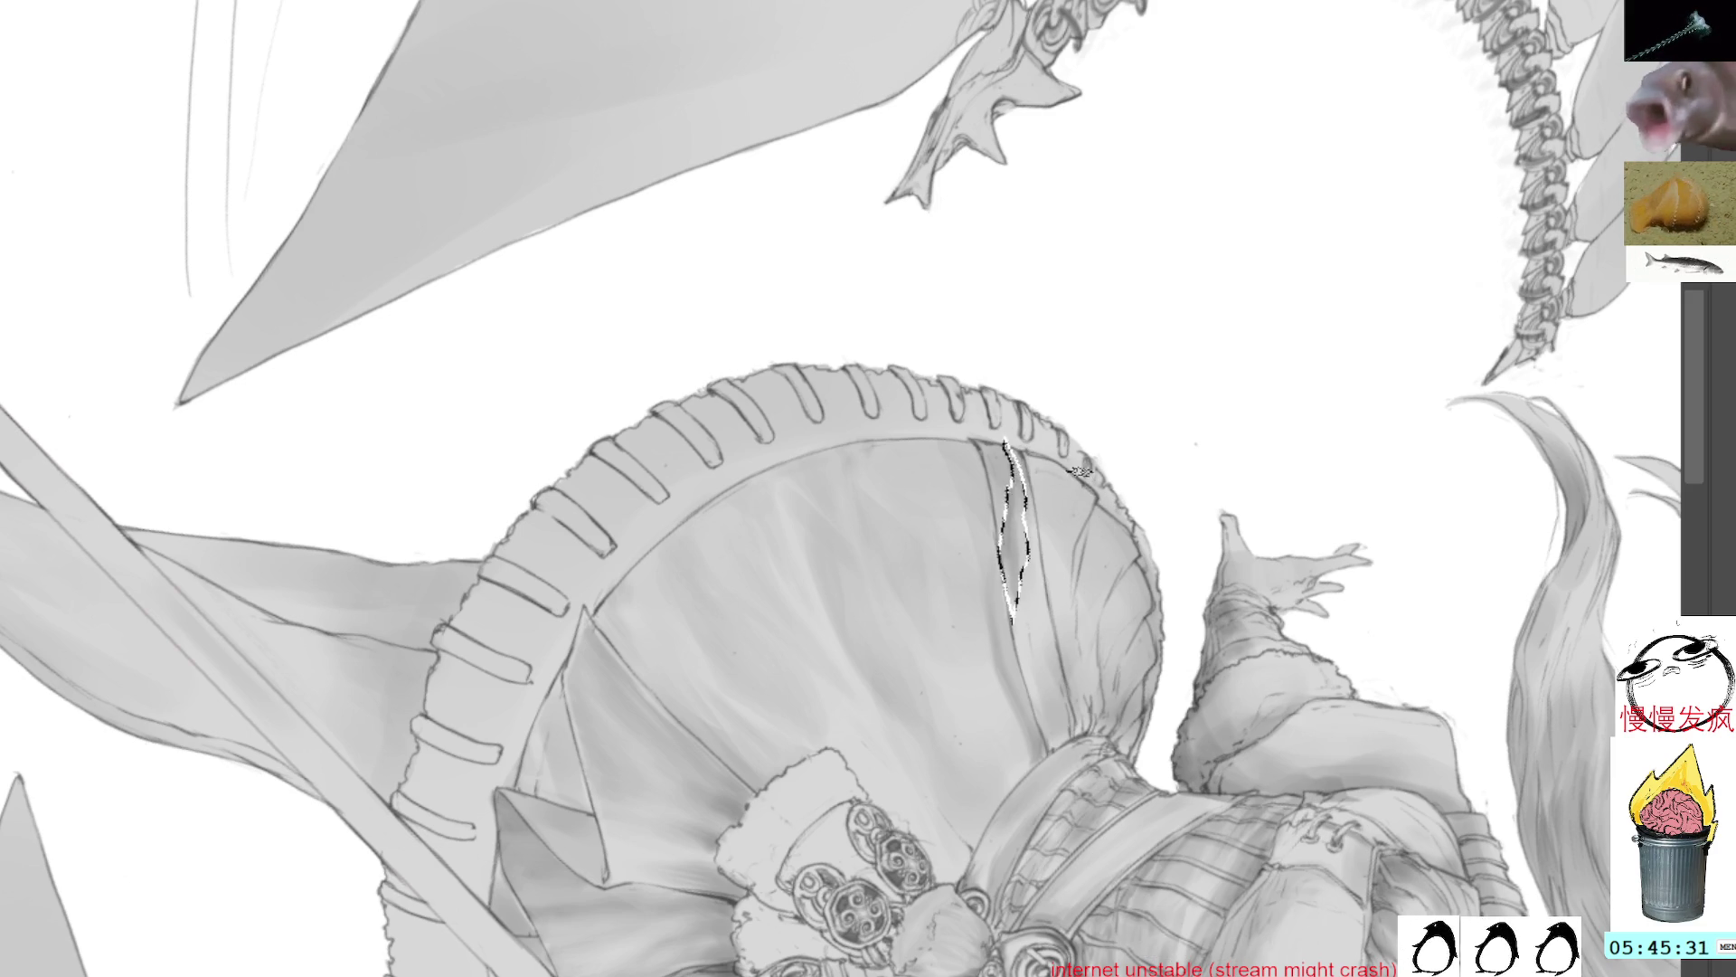
{"action": "mouse_move", "coordinate": [1121, 658]}
{"action": "left_mouse_down"}
{"action": "mouse_move", "coordinate": [1058, 489]}
{"action": "mouse_move", "coordinate": [961, 324]}
{"action": "left_mouse_up"}
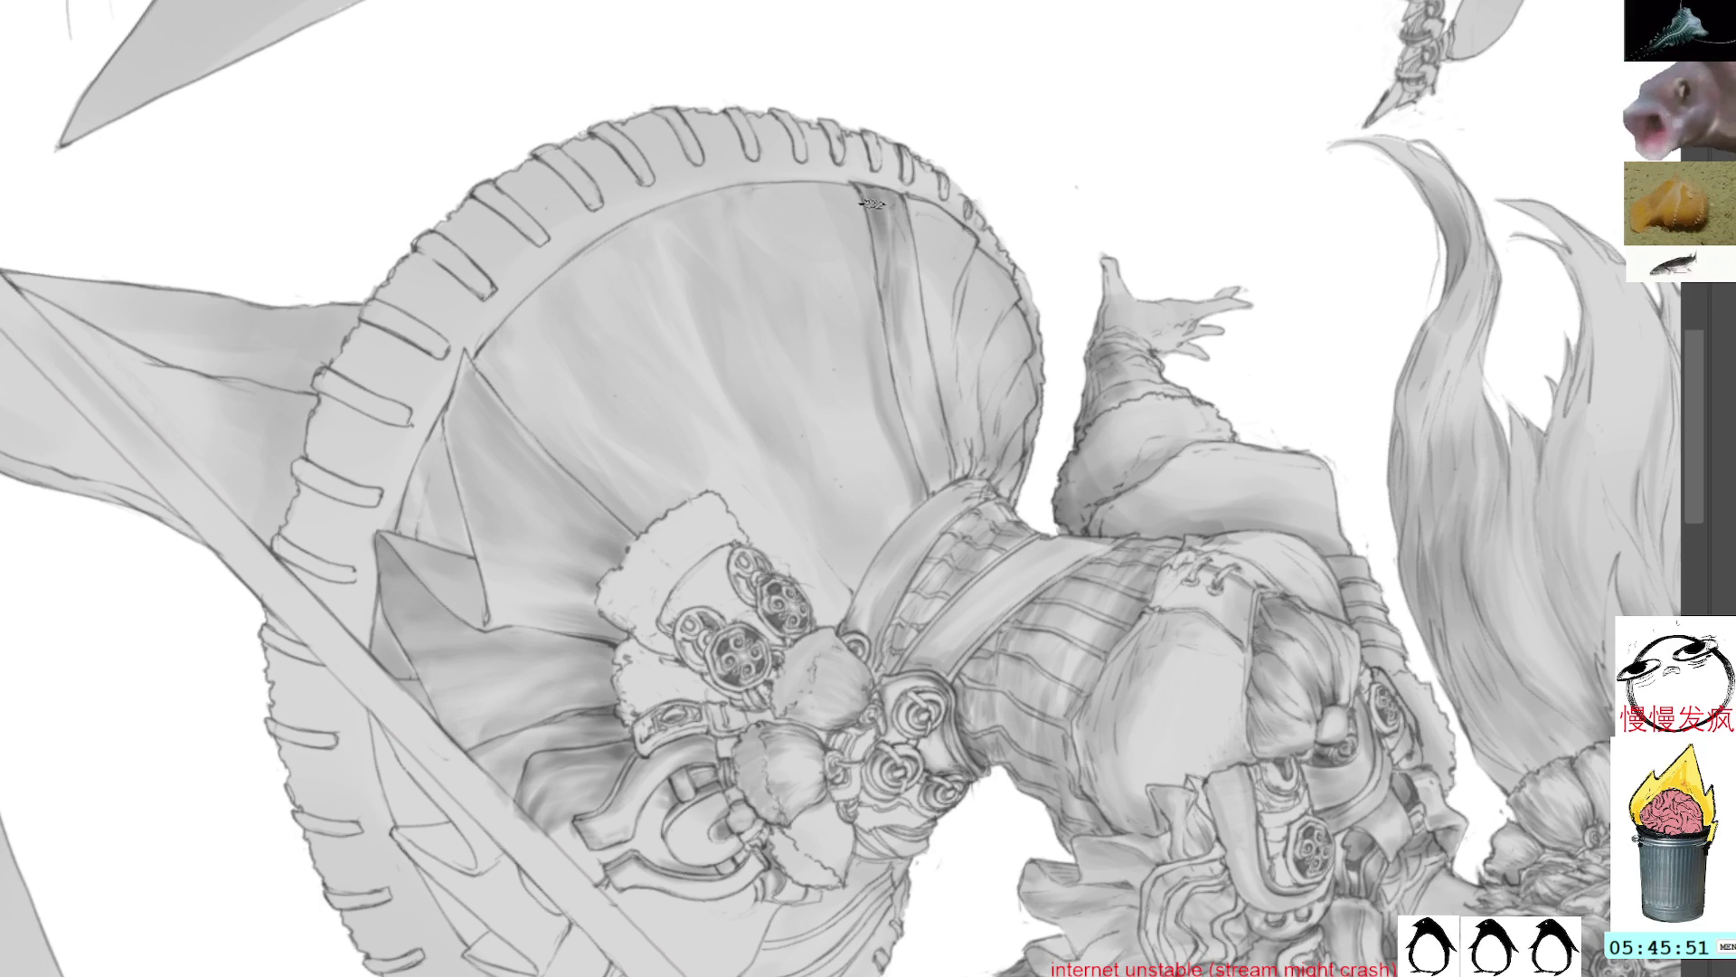
{"action": "left_click", "coordinate": [895, 172], "text": "alt"}
{"action": "left_click", "coordinate": [914, 217], "text": "alt"}
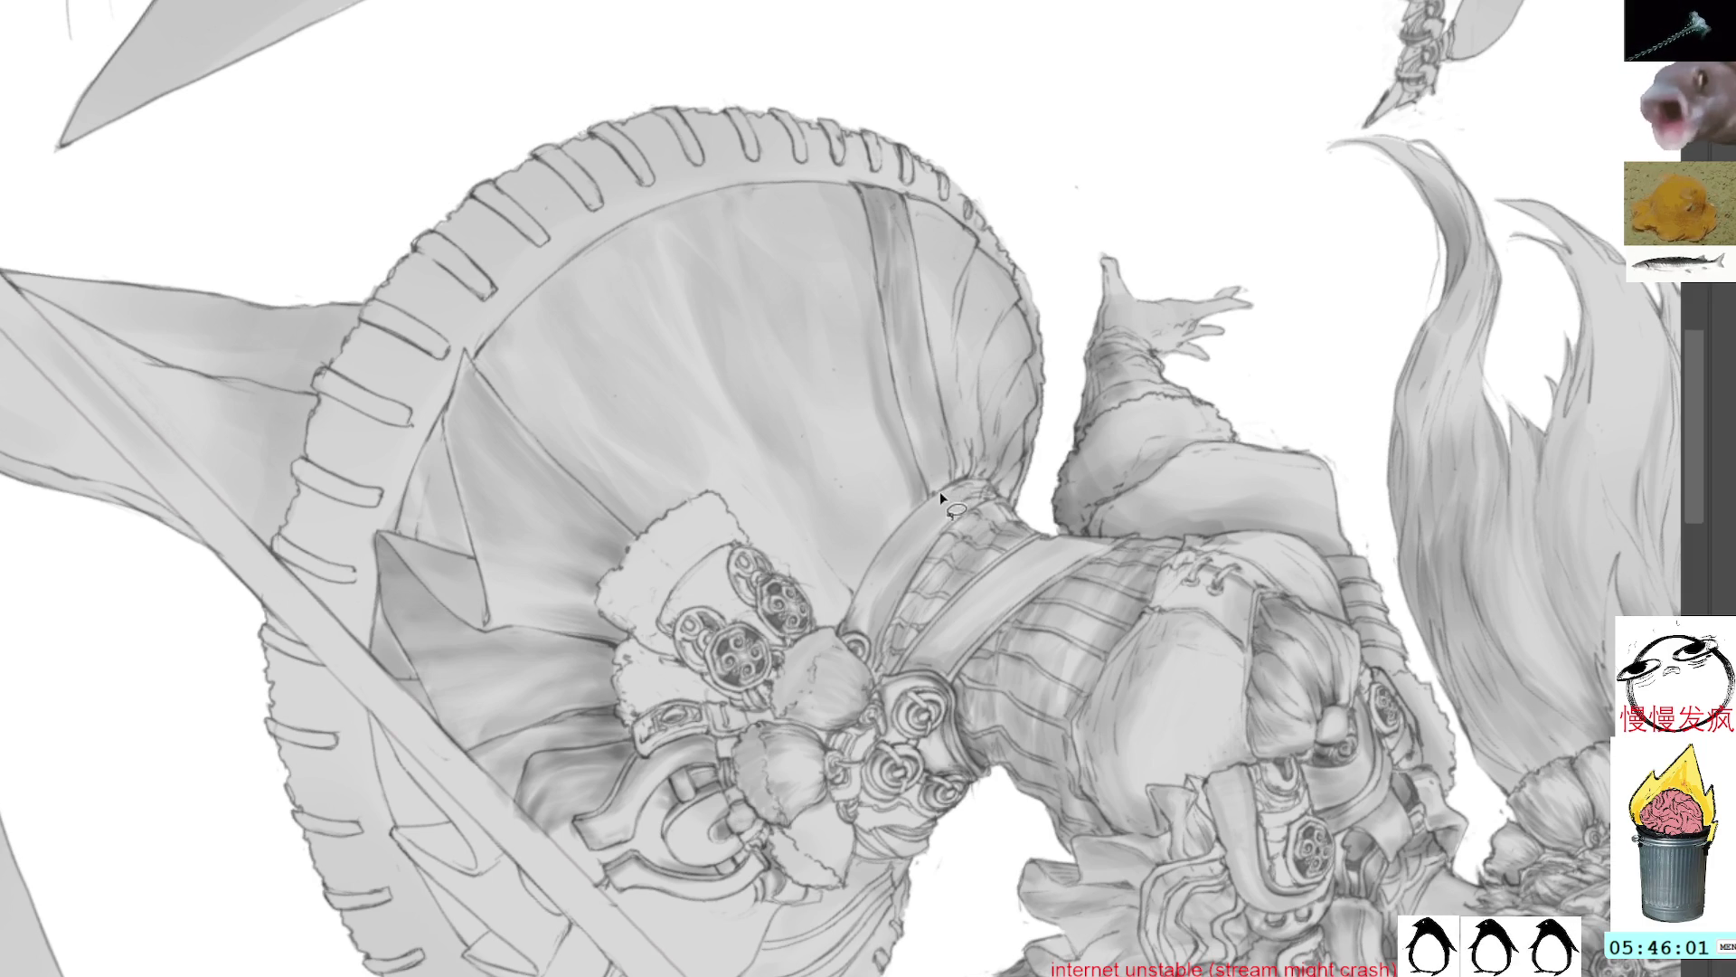
{"action": "left_click_drag", "start_coordinate": [941, 489], "coordinate": [924, 359]}
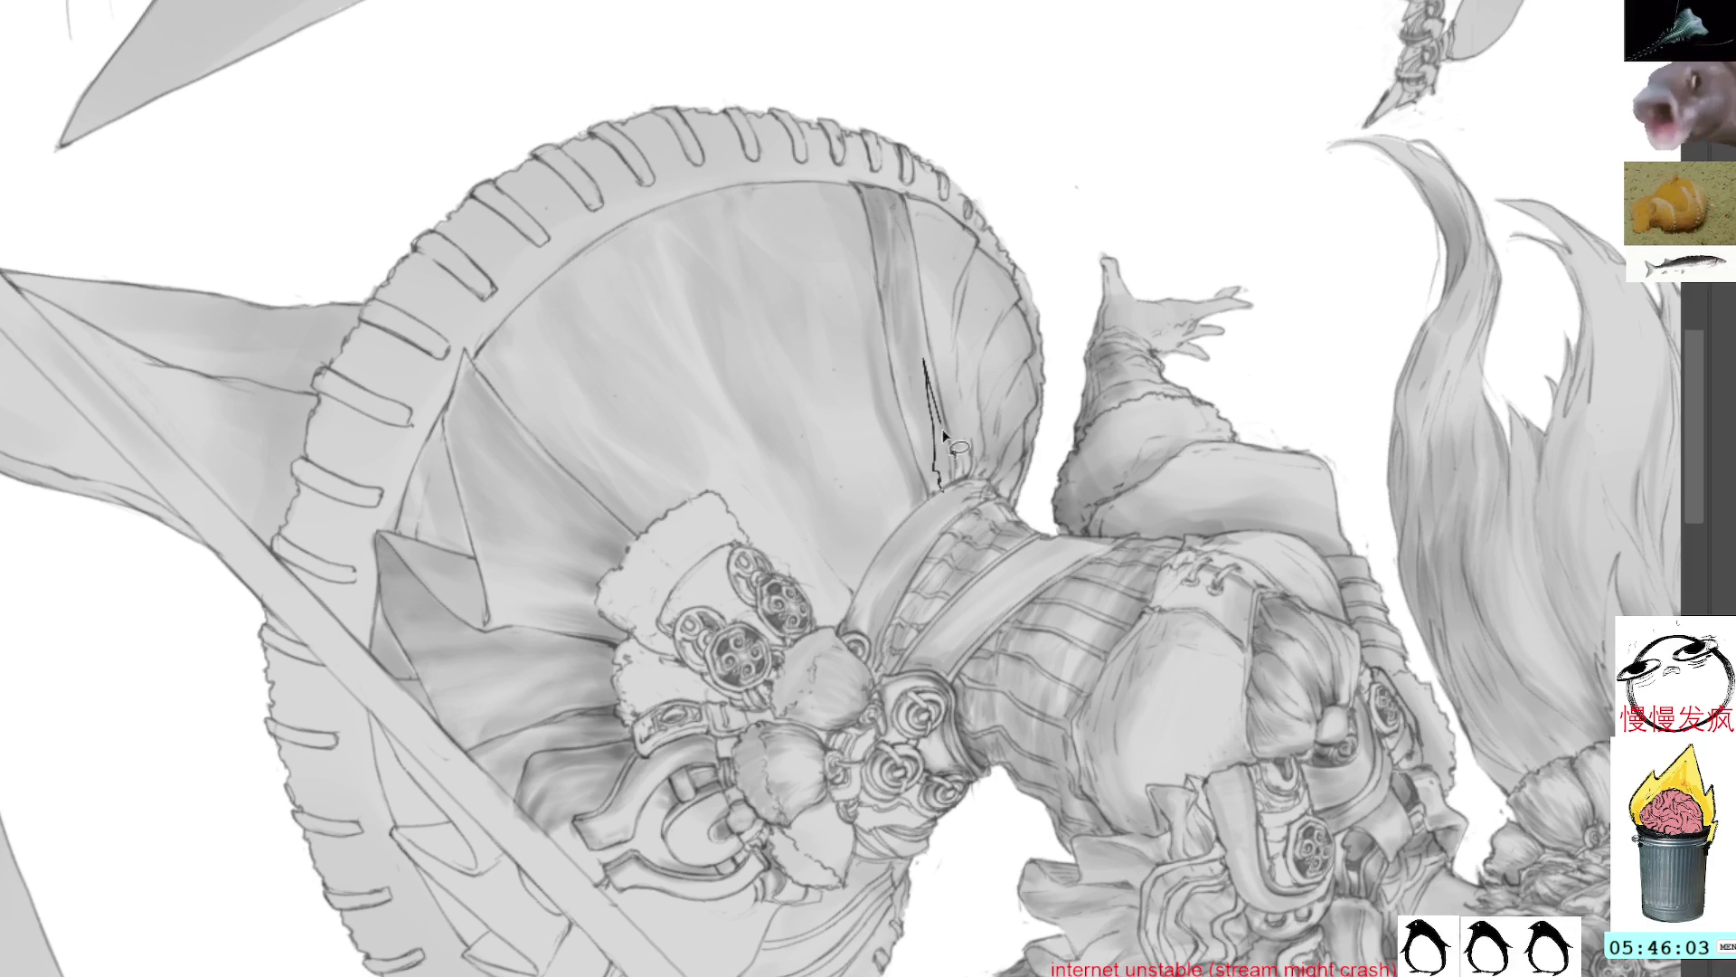
Step: Try a white highlight along the crease, then undo it
{"action": "mouse_move", "coordinate": [946, 479]}
{"action": "left_mouse_down"}
{"action": "mouse_move", "coordinate": [923, 366]}
{"action": "mouse_move", "coordinate": [945, 474]}
{"action": "left_mouse_up"}
{"action": "left_click_drag", "start_coordinate": [924, 371], "coordinate": [941, 474]}
{"action": "key", "text": "ctrl+z"}
{"action": "key", "text": "ctrl+z"}
{"action": "key", "text": "ctrl+z"}
{"action": "key", "text": "ctrl+z"}
{"action": "key", "text": "ctrl+z"}
{"action": "key", "text": "ctrl+z"}
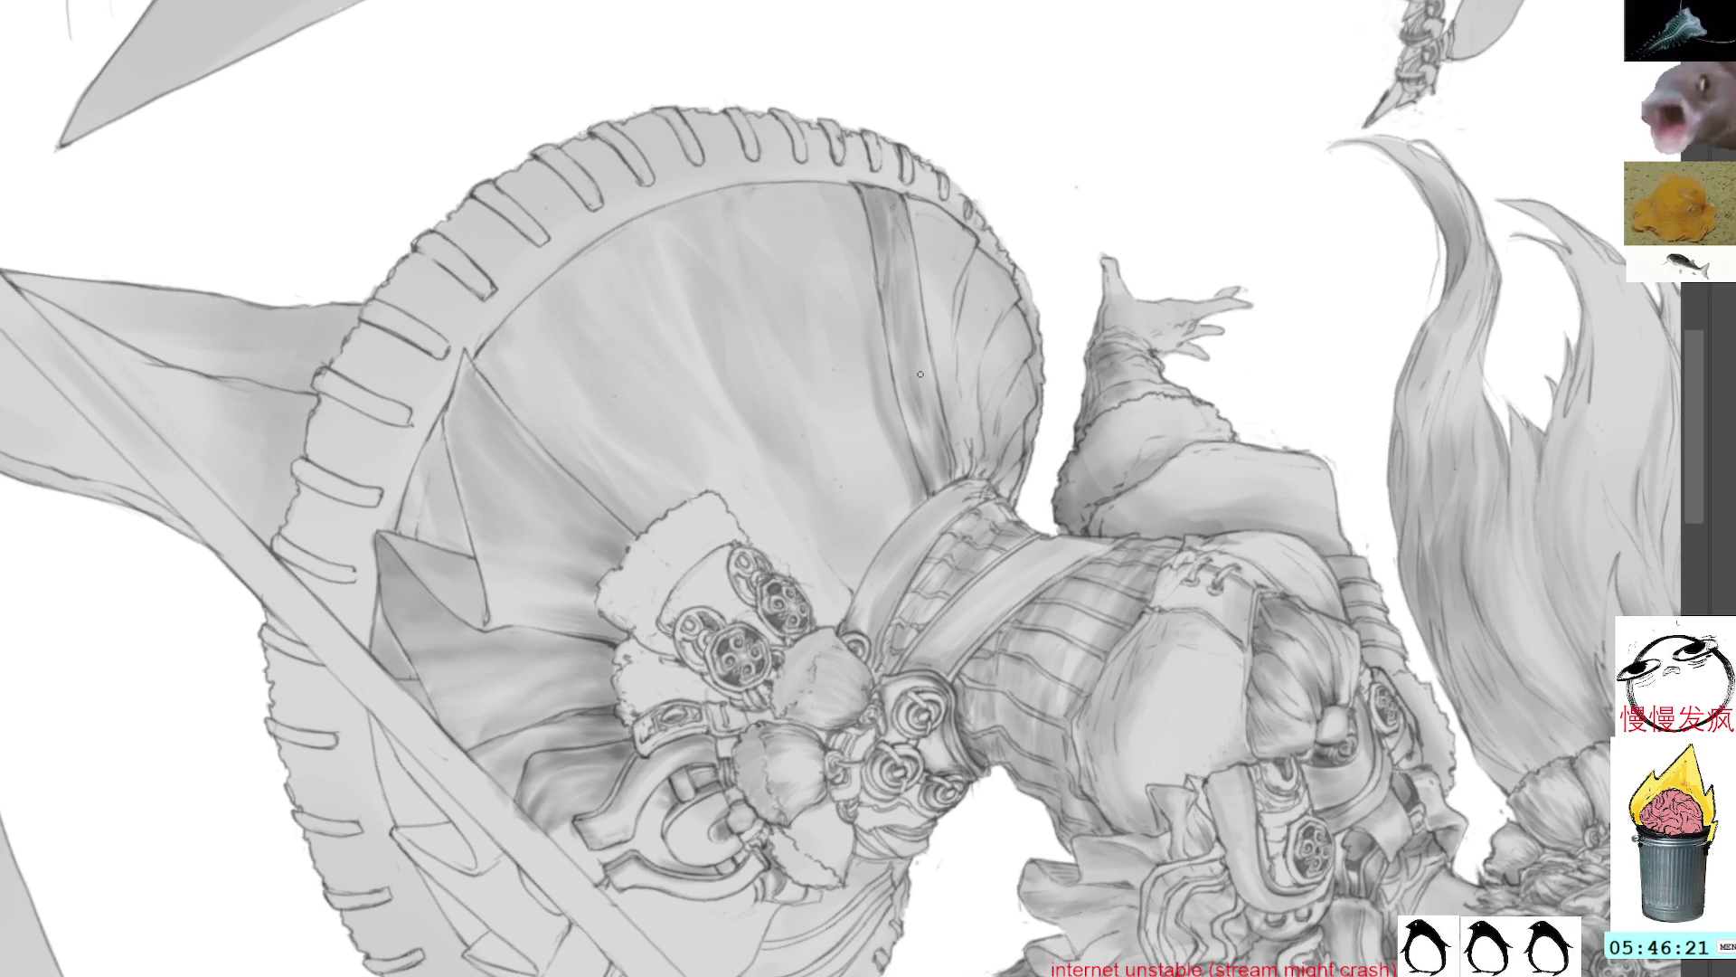
{"action": "left_click_drag", "start_coordinate": [1062, 135], "coordinate": [1067, 218]}
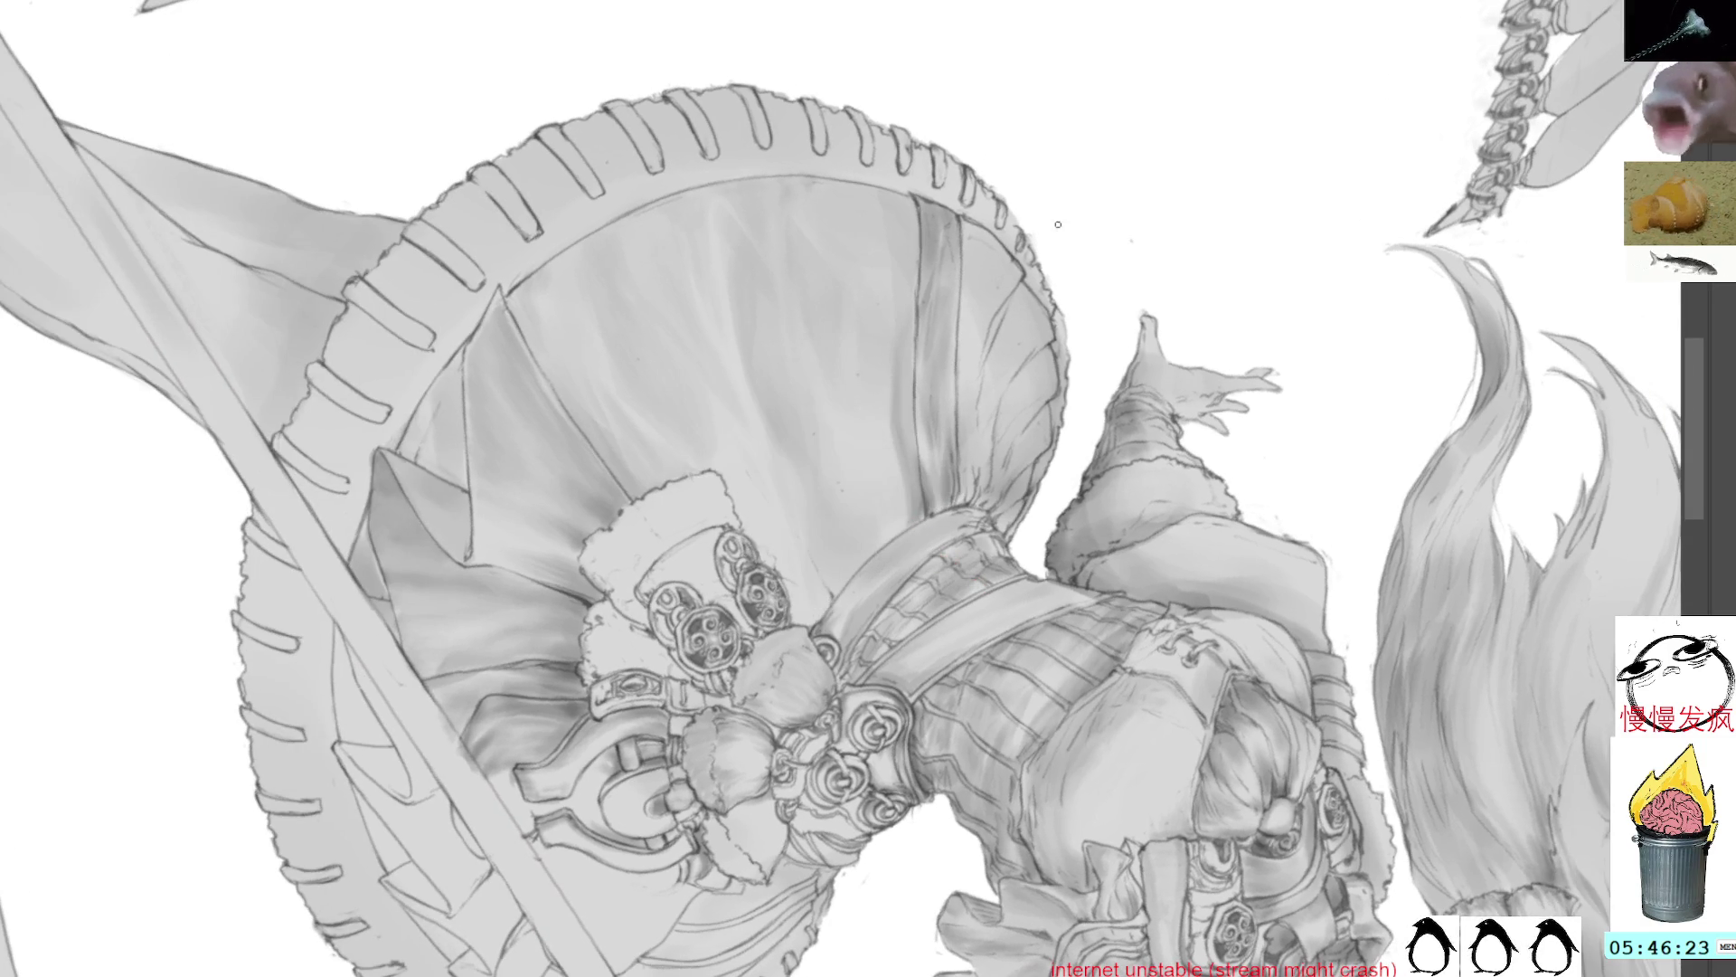
Step: With the view upright, lasso the long left skirt fold, shade it and deselect
{"action": "key", "text": "Escape"}
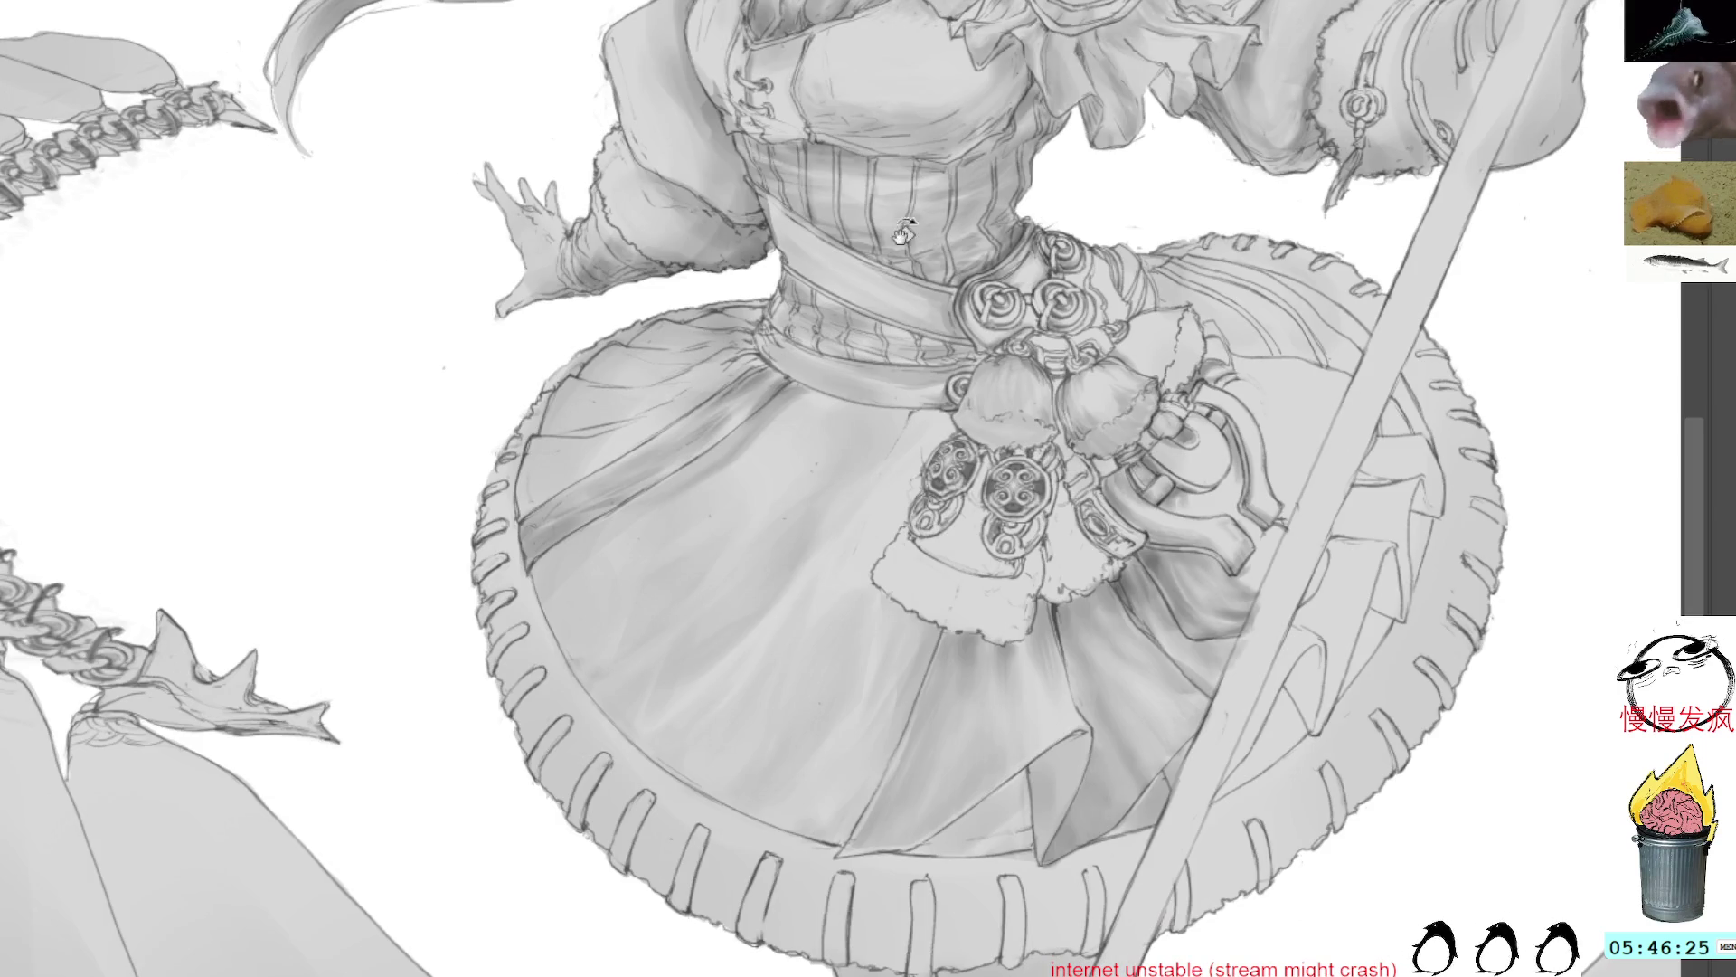
{"action": "mouse_move", "coordinate": [818, 244]}
{"action": "left_mouse_down"}
{"action": "mouse_move", "coordinate": [900, 316]}
{"action": "mouse_move", "coordinate": [821, 486]}
{"action": "left_mouse_up"}
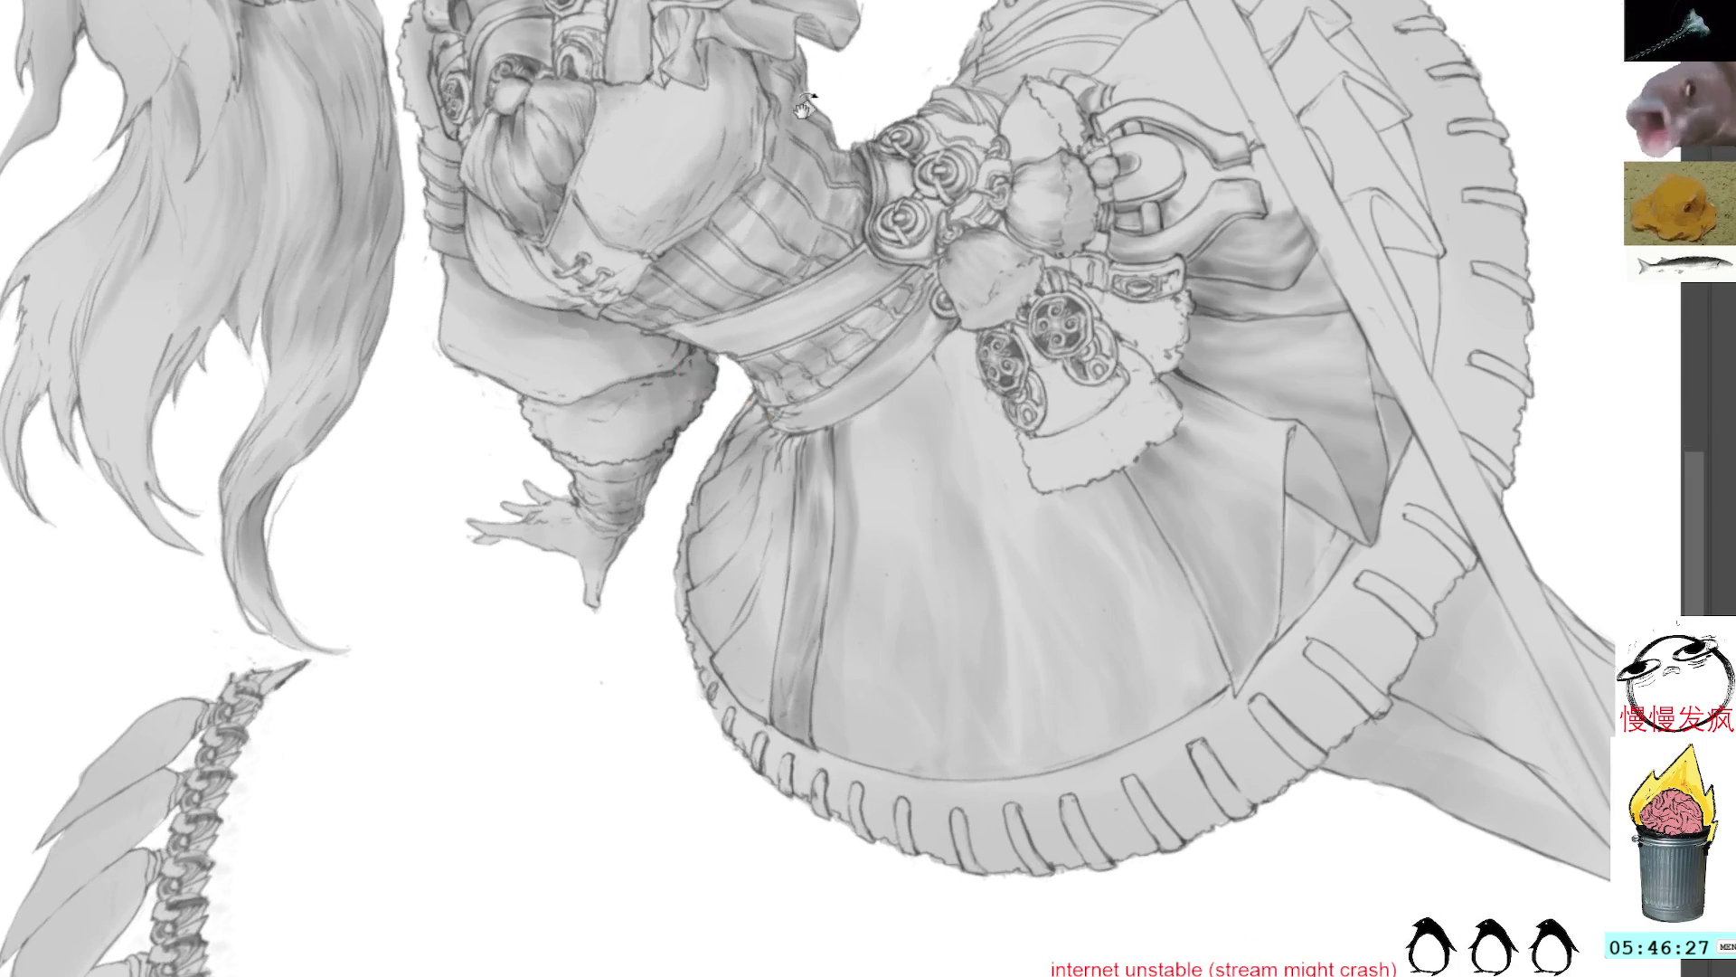
{"action": "left_click_drag", "start_coordinate": [873, 404], "coordinate": [869, 498]}
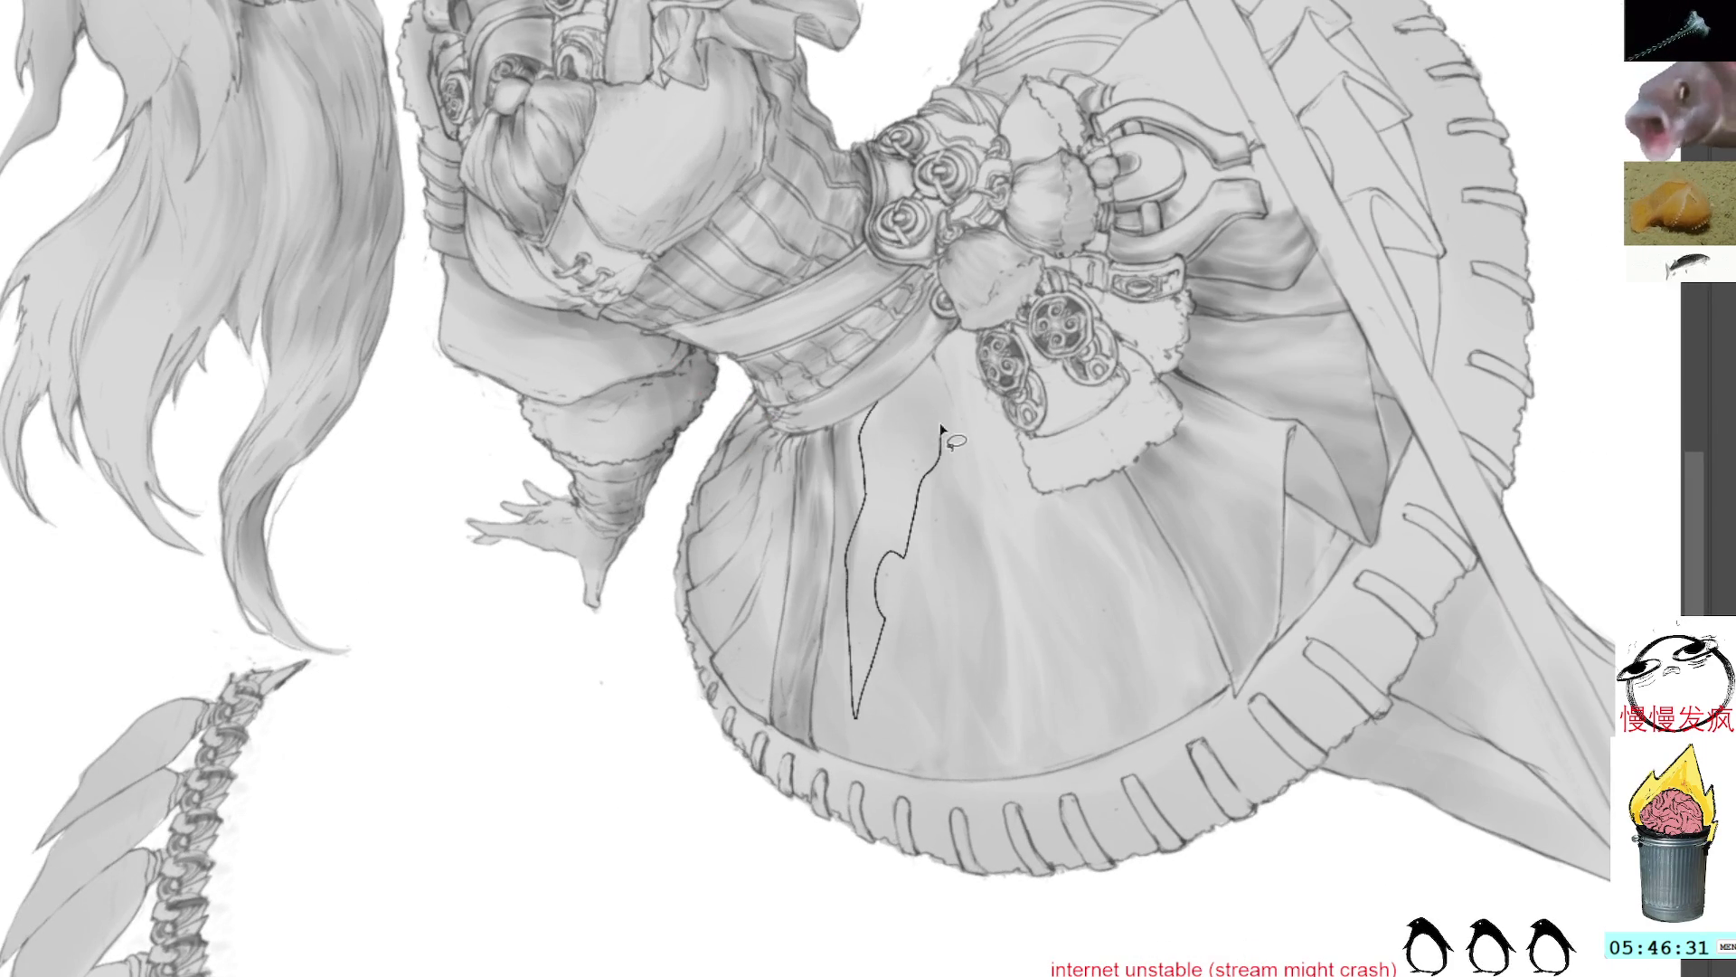
{"action": "left_click_drag", "start_coordinate": [900, 409], "coordinate": [902, 412]}
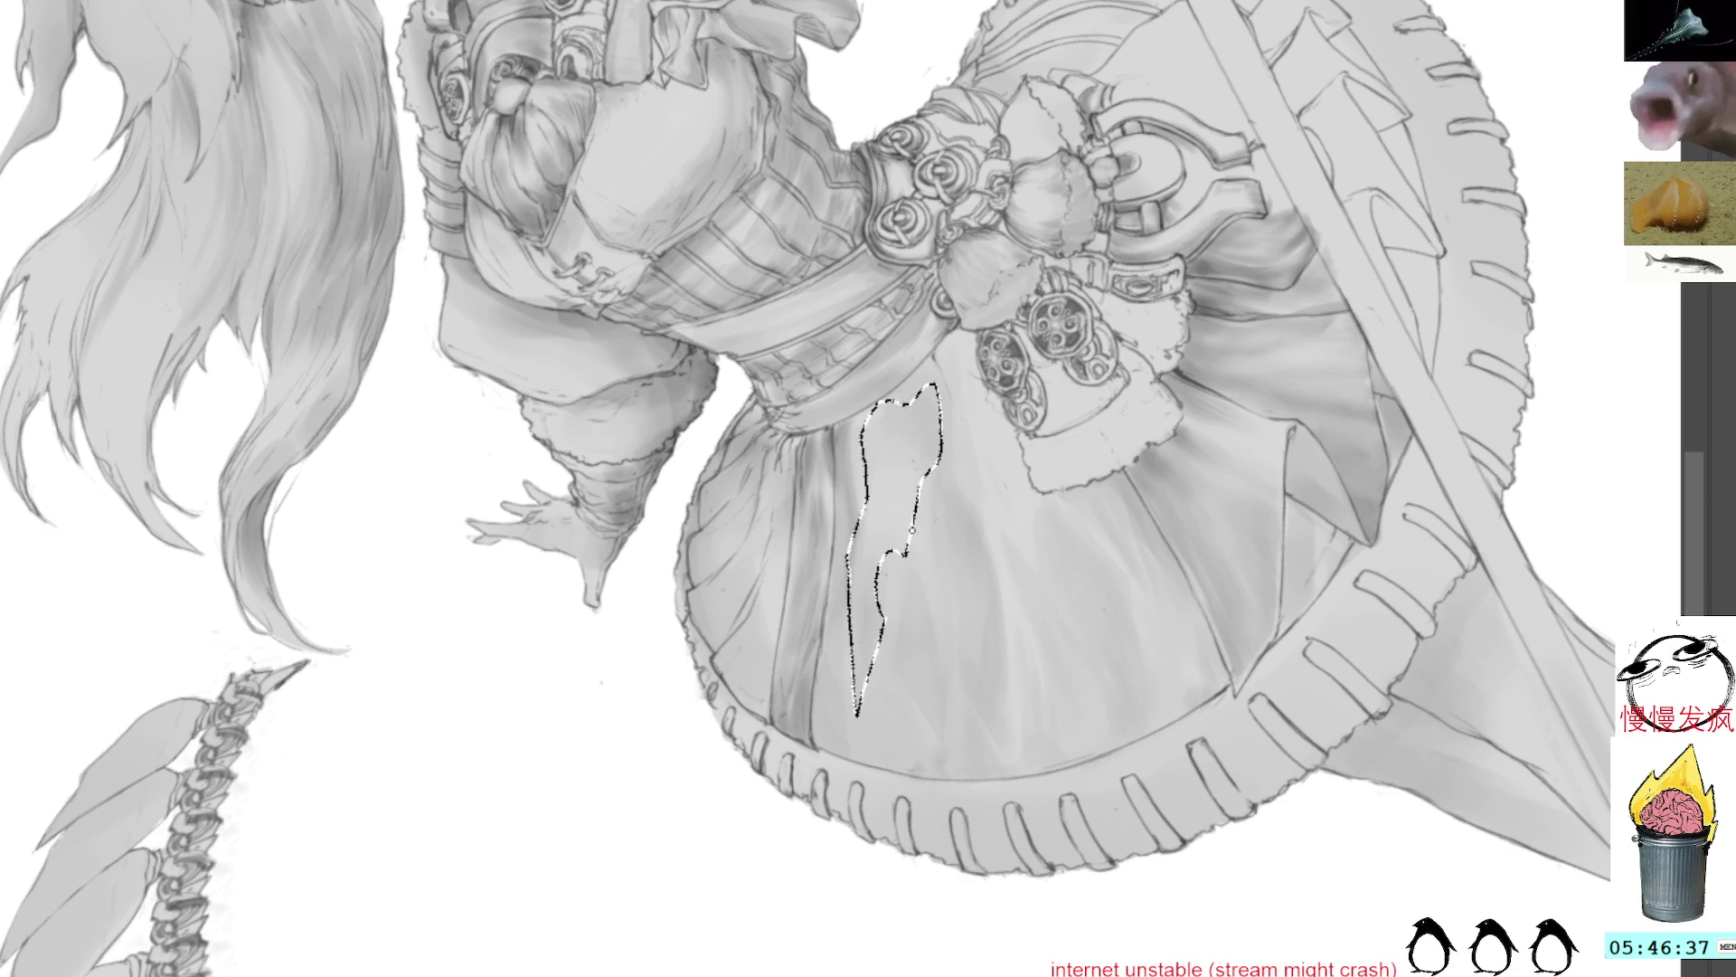
{"action": "key", "text": "ctrl+d"}
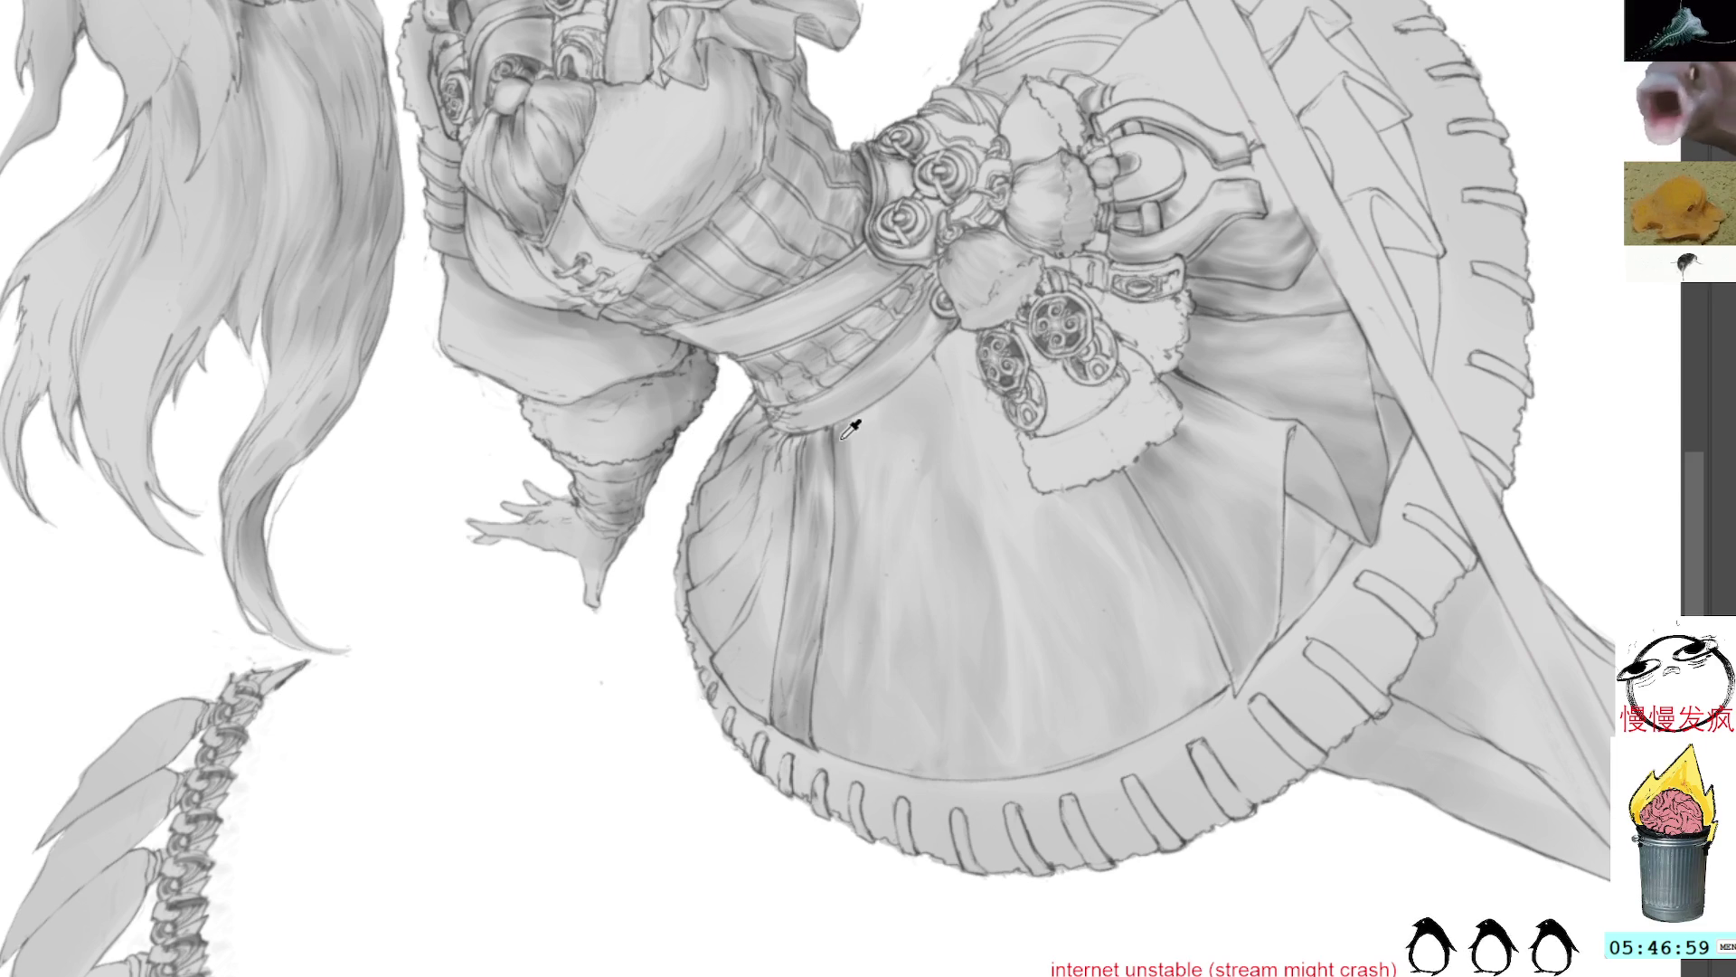
Step: Reorient the view about 10° counter-clockwise and begin outlining a fold on the lower skirt
{"action": "left_click_drag", "start_coordinate": [1004, 475], "coordinate": [955, 395]}
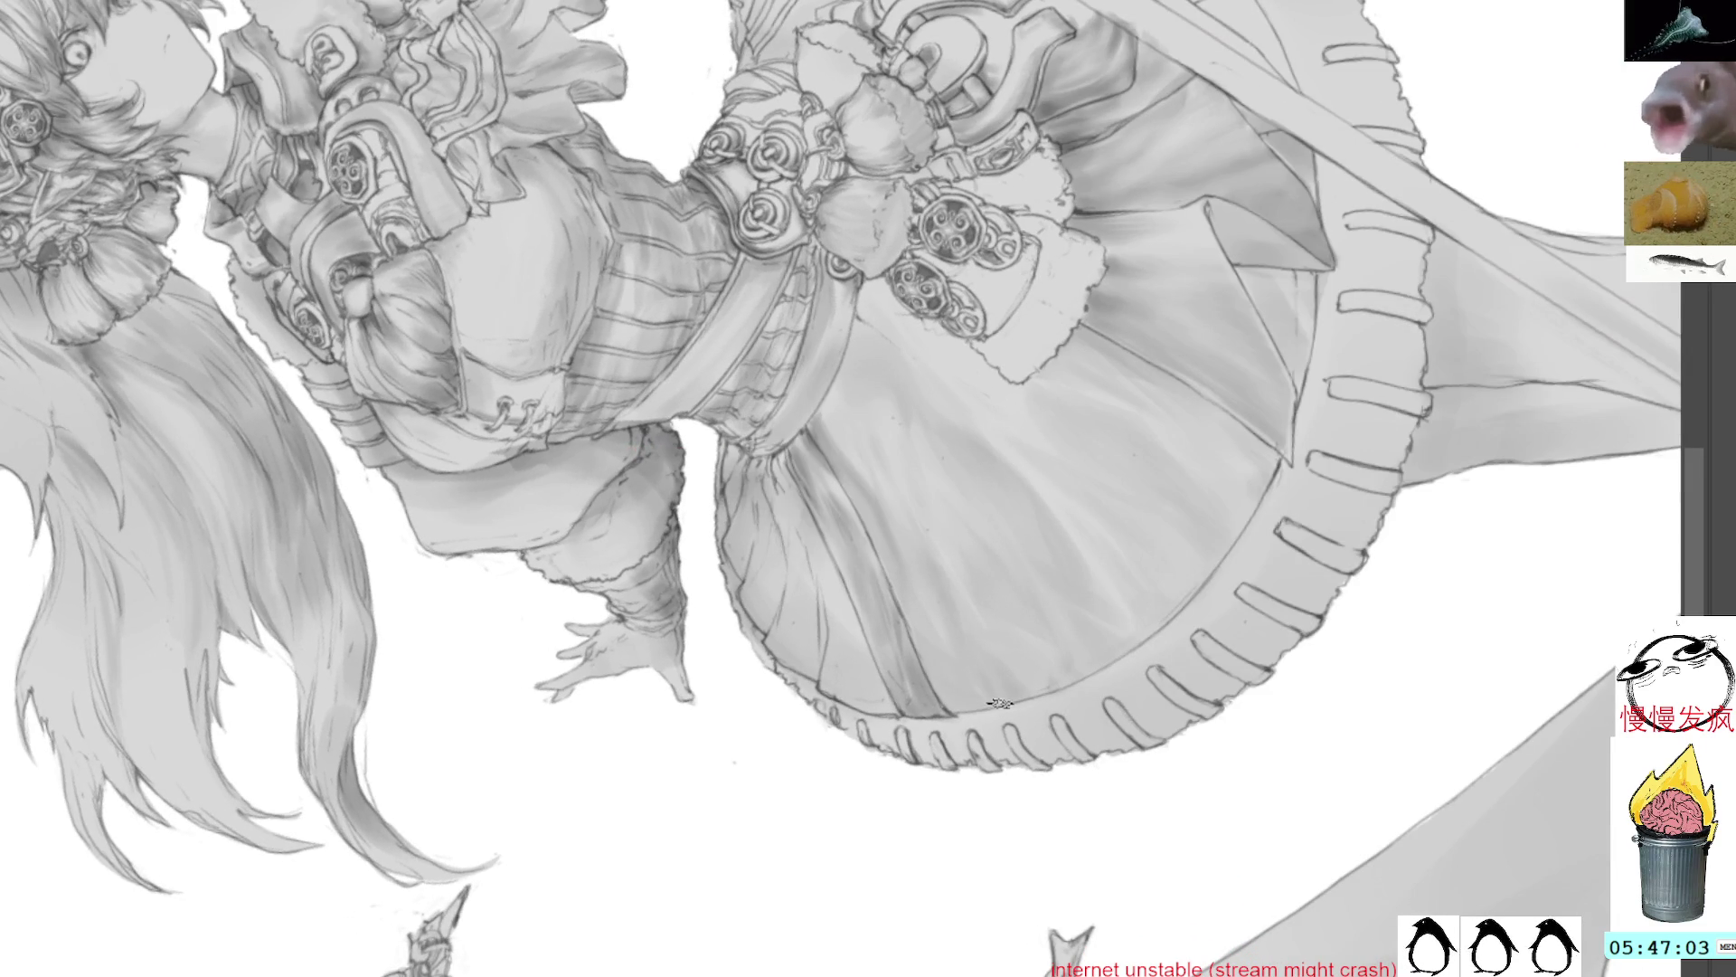
{"action": "mouse_move", "coordinate": [957, 463]}
{"action": "left_mouse_down"}
{"action": "mouse_move", "coordinate": [814, 506]}
{"action": "mouse_move", "coordinate": [852, 573]}
{"action": "mouse_move", "coordinate": [965, 521]}
{"action": "left_mouse_up"}
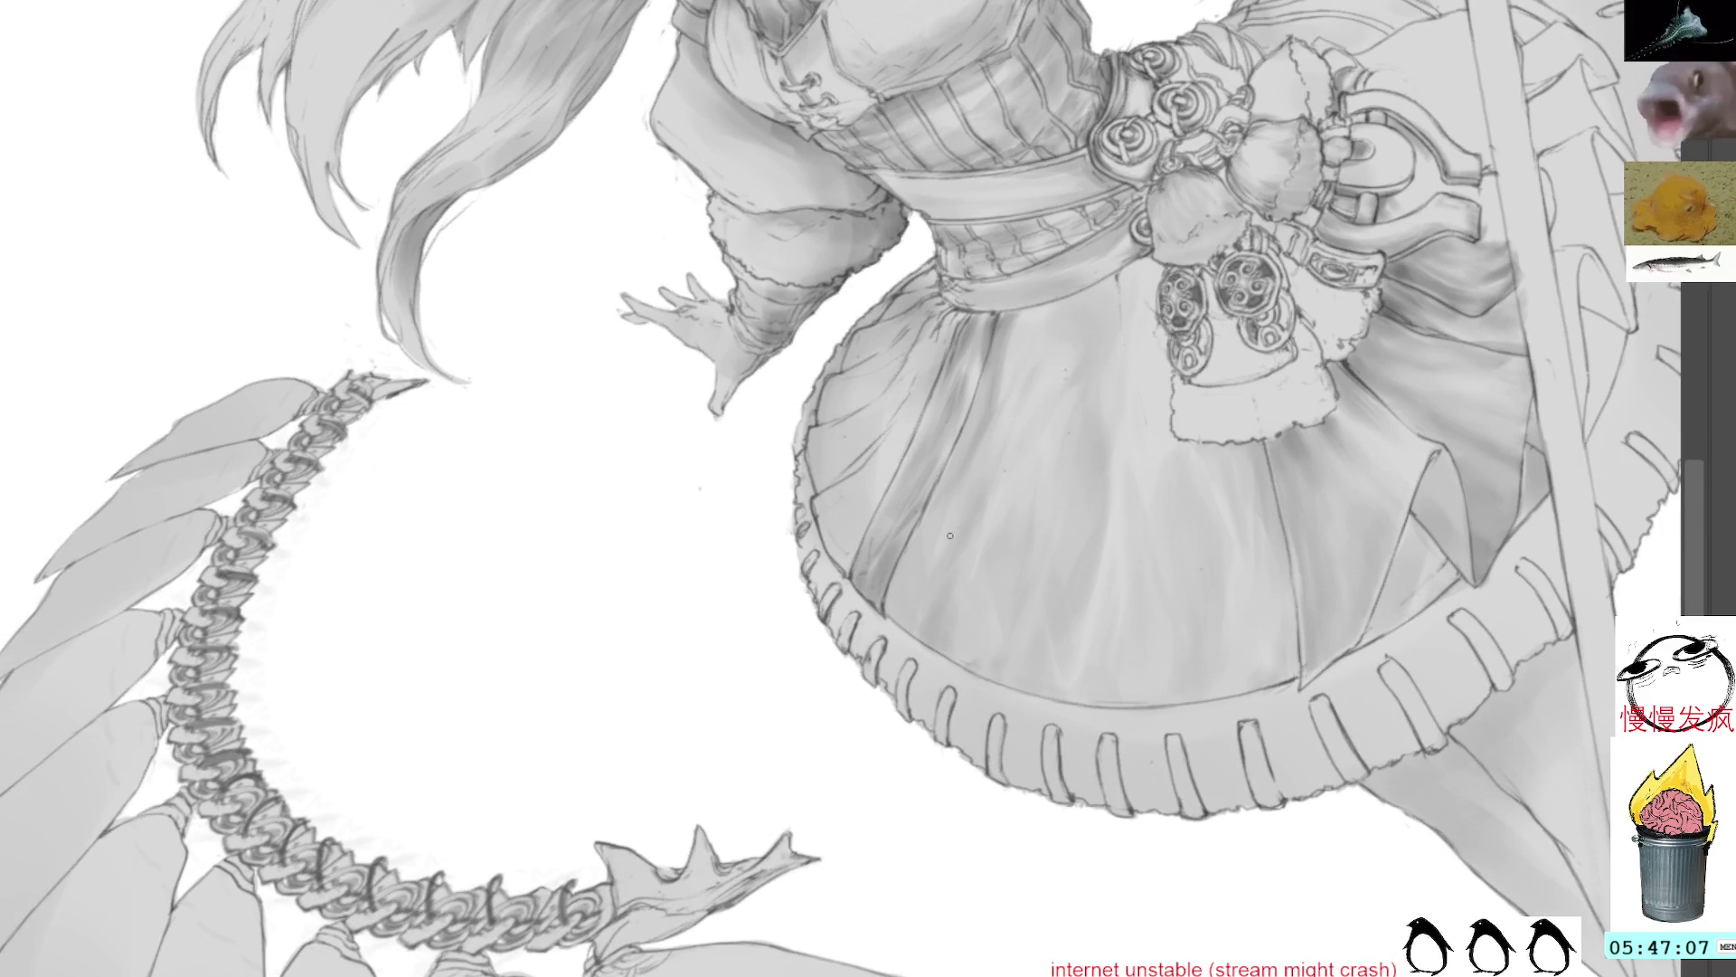
{"action": "key", "text": "4"}
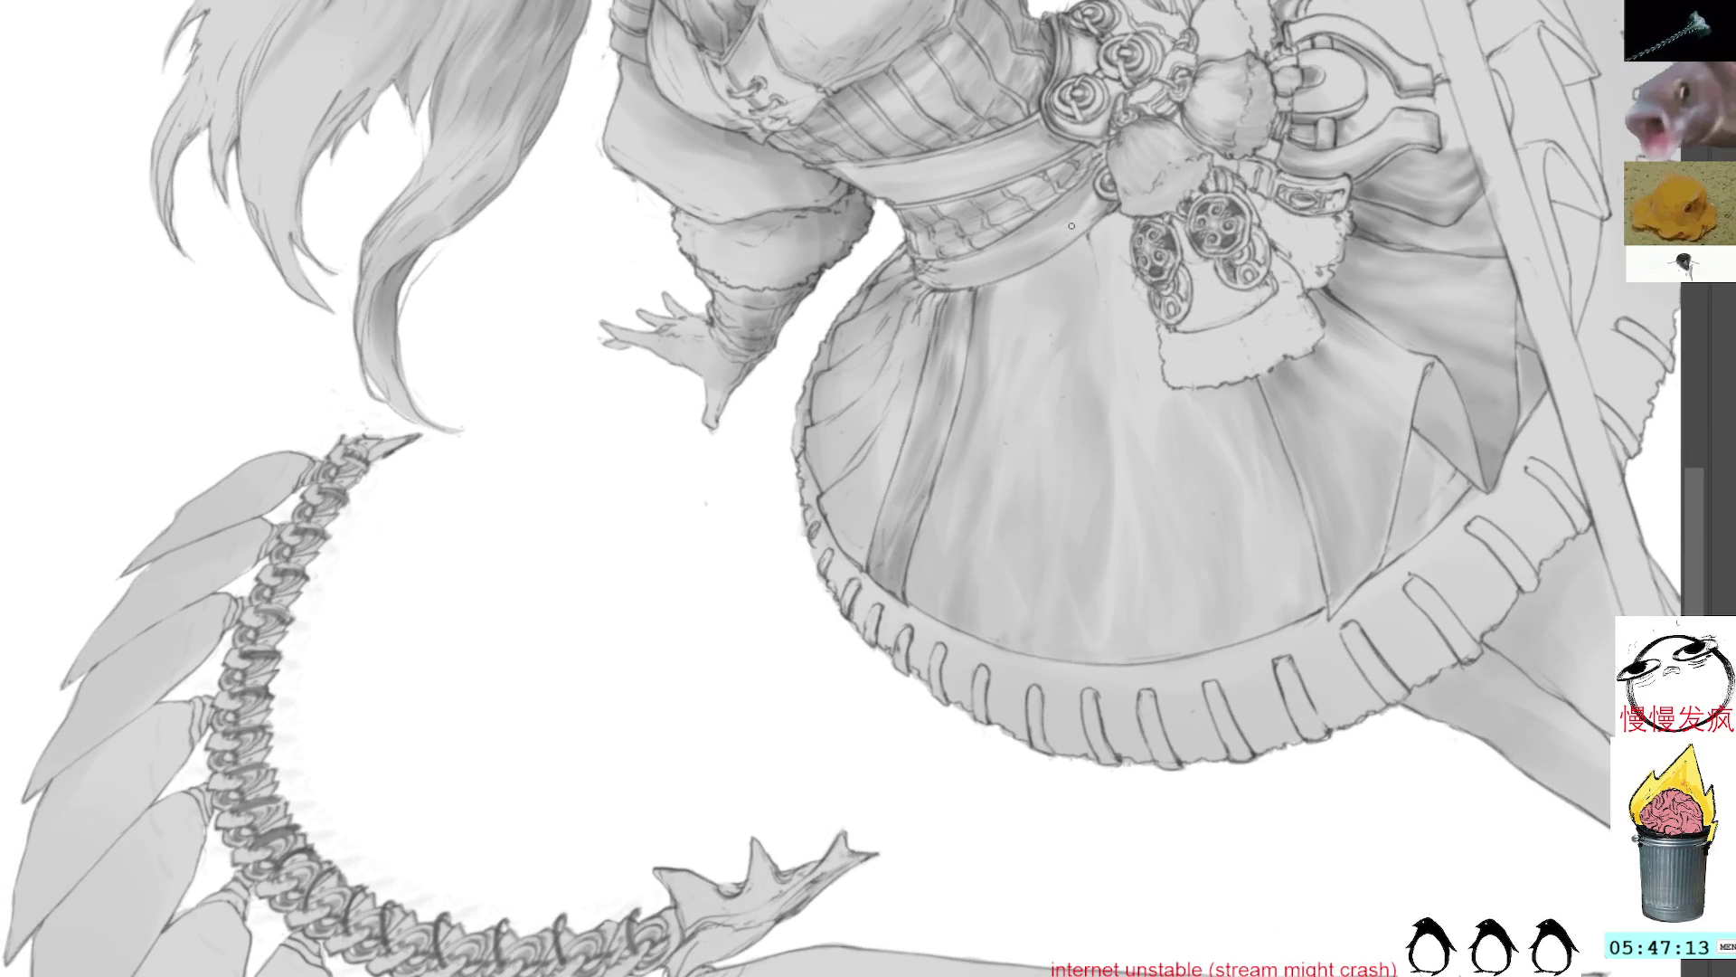
{"action": "left_click_drag", "start_coordinate": [1055, 230], "coordinate": [1031, 421]}
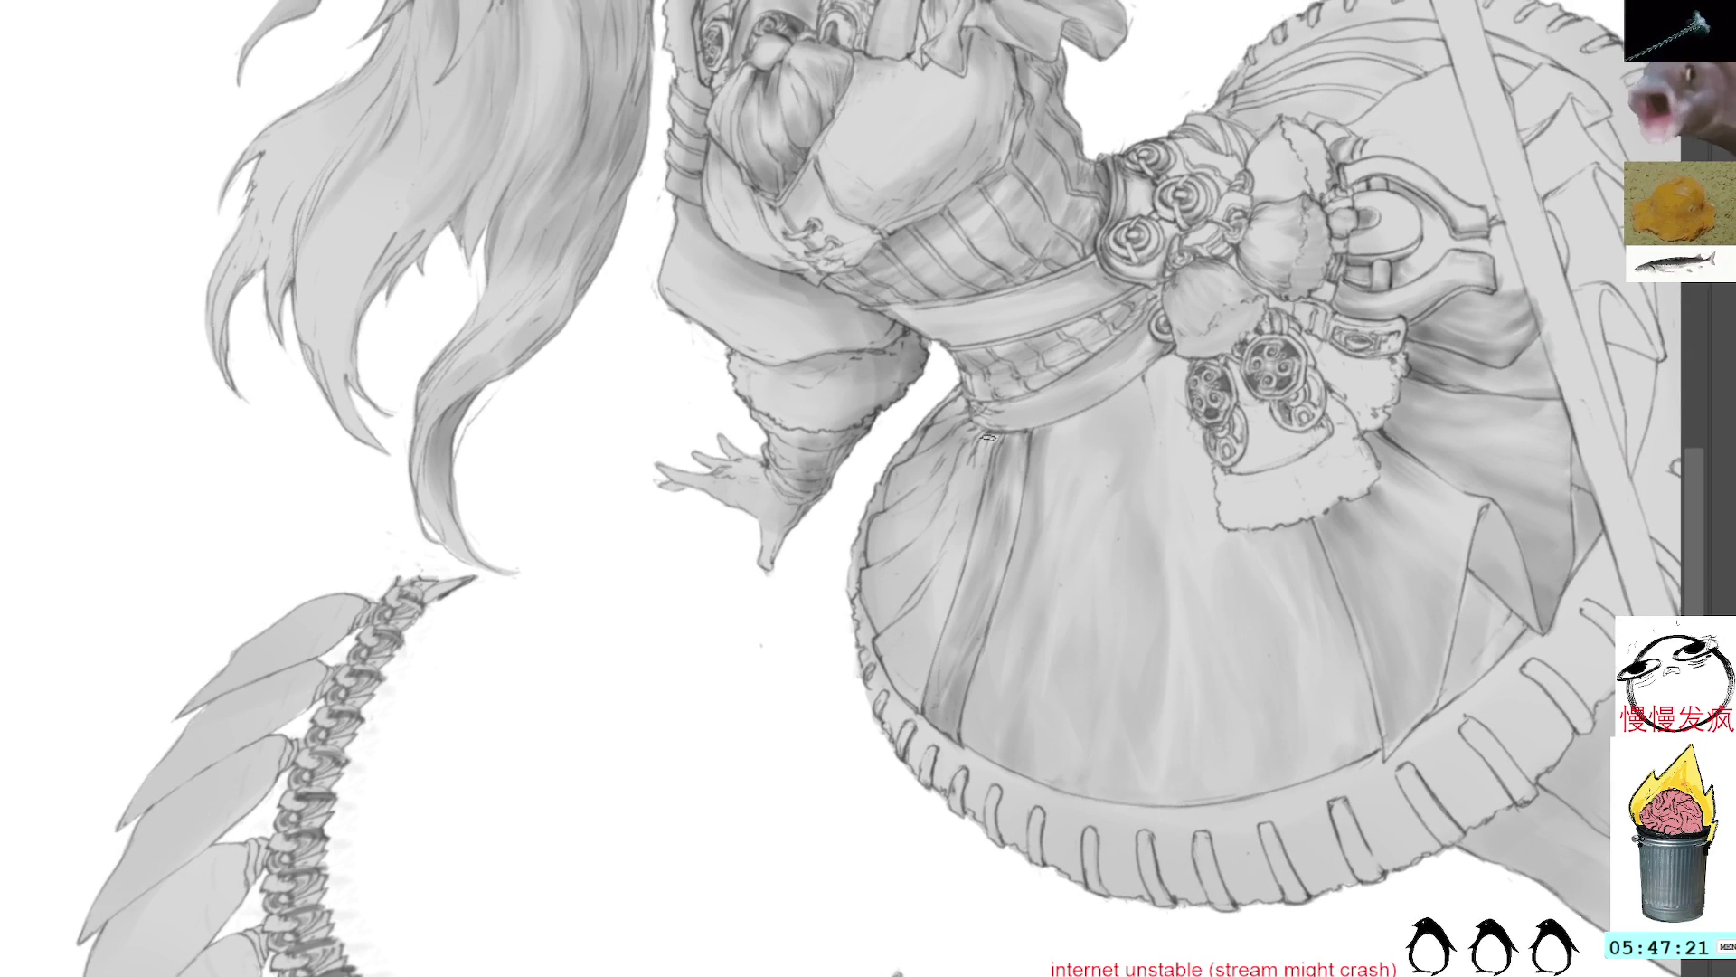
{"action": "mouse_move", "coordinate": [984, 446]}
{"action": "left_mouse_down"}
{"action": "mouse_move", "coordinate": [1152, 403]}
{"action": "mouse_move", "coordinate": [1040, 341]}
{"action": "mouse_move", "coordinate": [1038, 412]}
{"action": "left_mouse_up"}
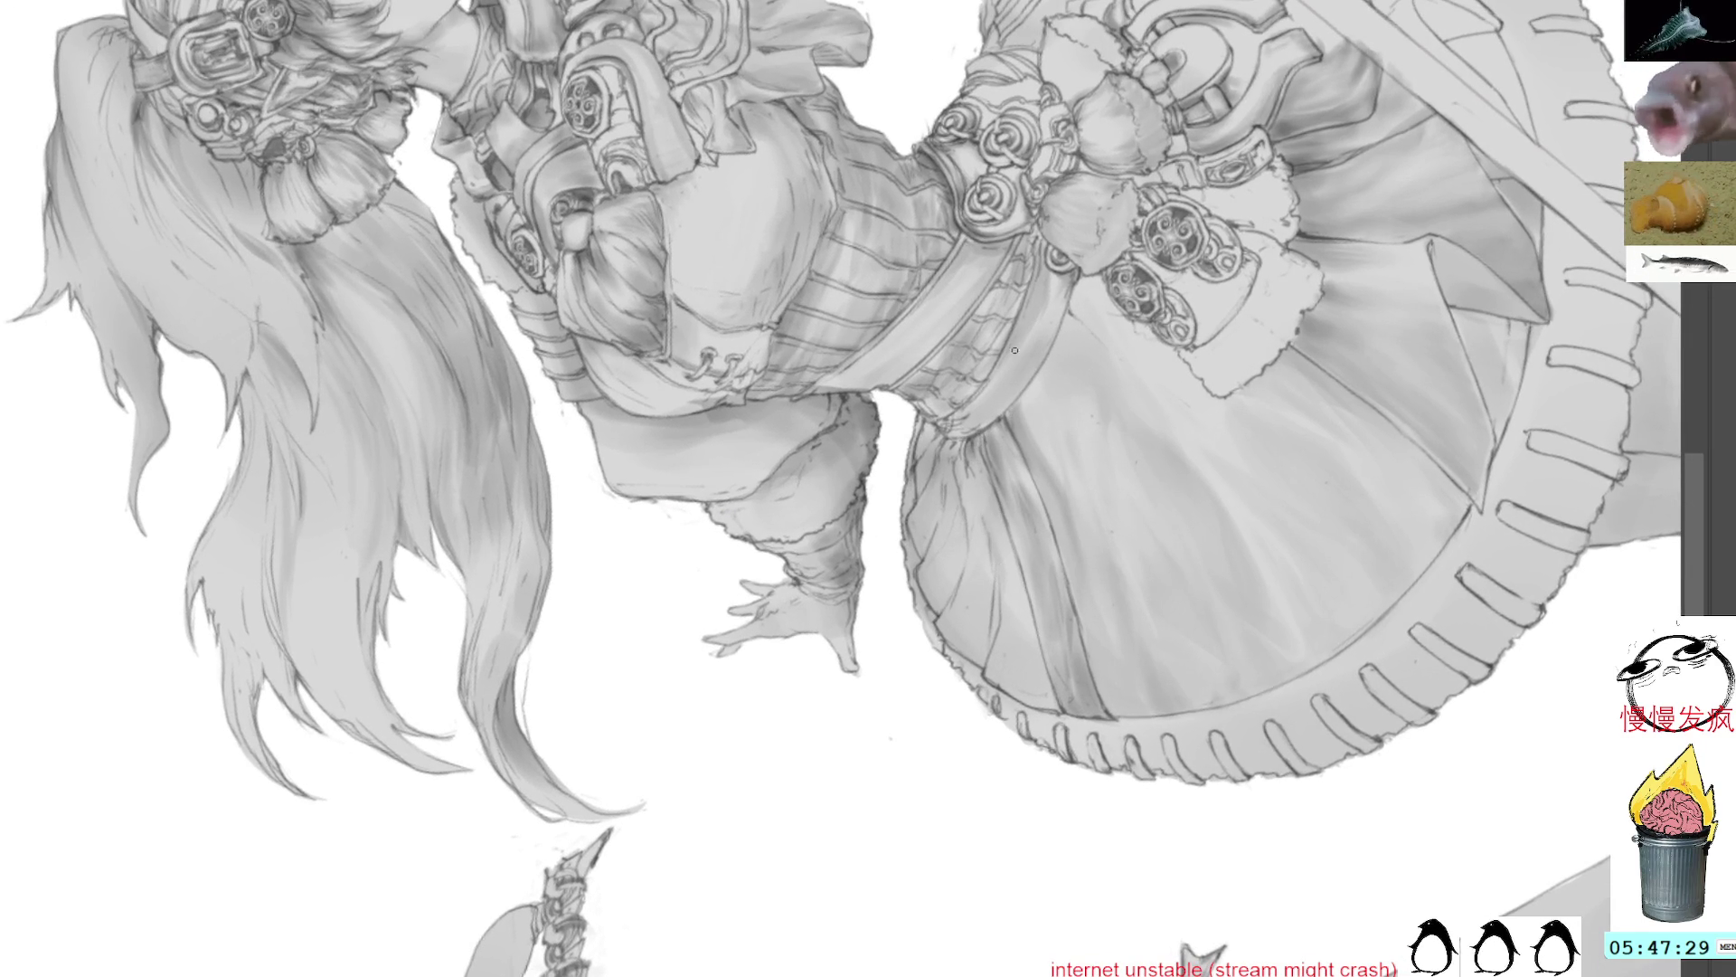
{"action": "mouse_move", "coordinate": [996, 585]}
{"action": "left_mouse_down"}
{"action": "mouse_move", "coordinate": [978, 504]}
{"action": "mouse_move", "coordinate": [1057, 691]}
{"action": "mouse_move", "coordinate": [1018, 708]}
{"action": "mouse_move", "coordinate": [988, 683]}
{"action": "mouse_move", "coordinate": [993, 635]}
{"action": "left_mouse_up"}
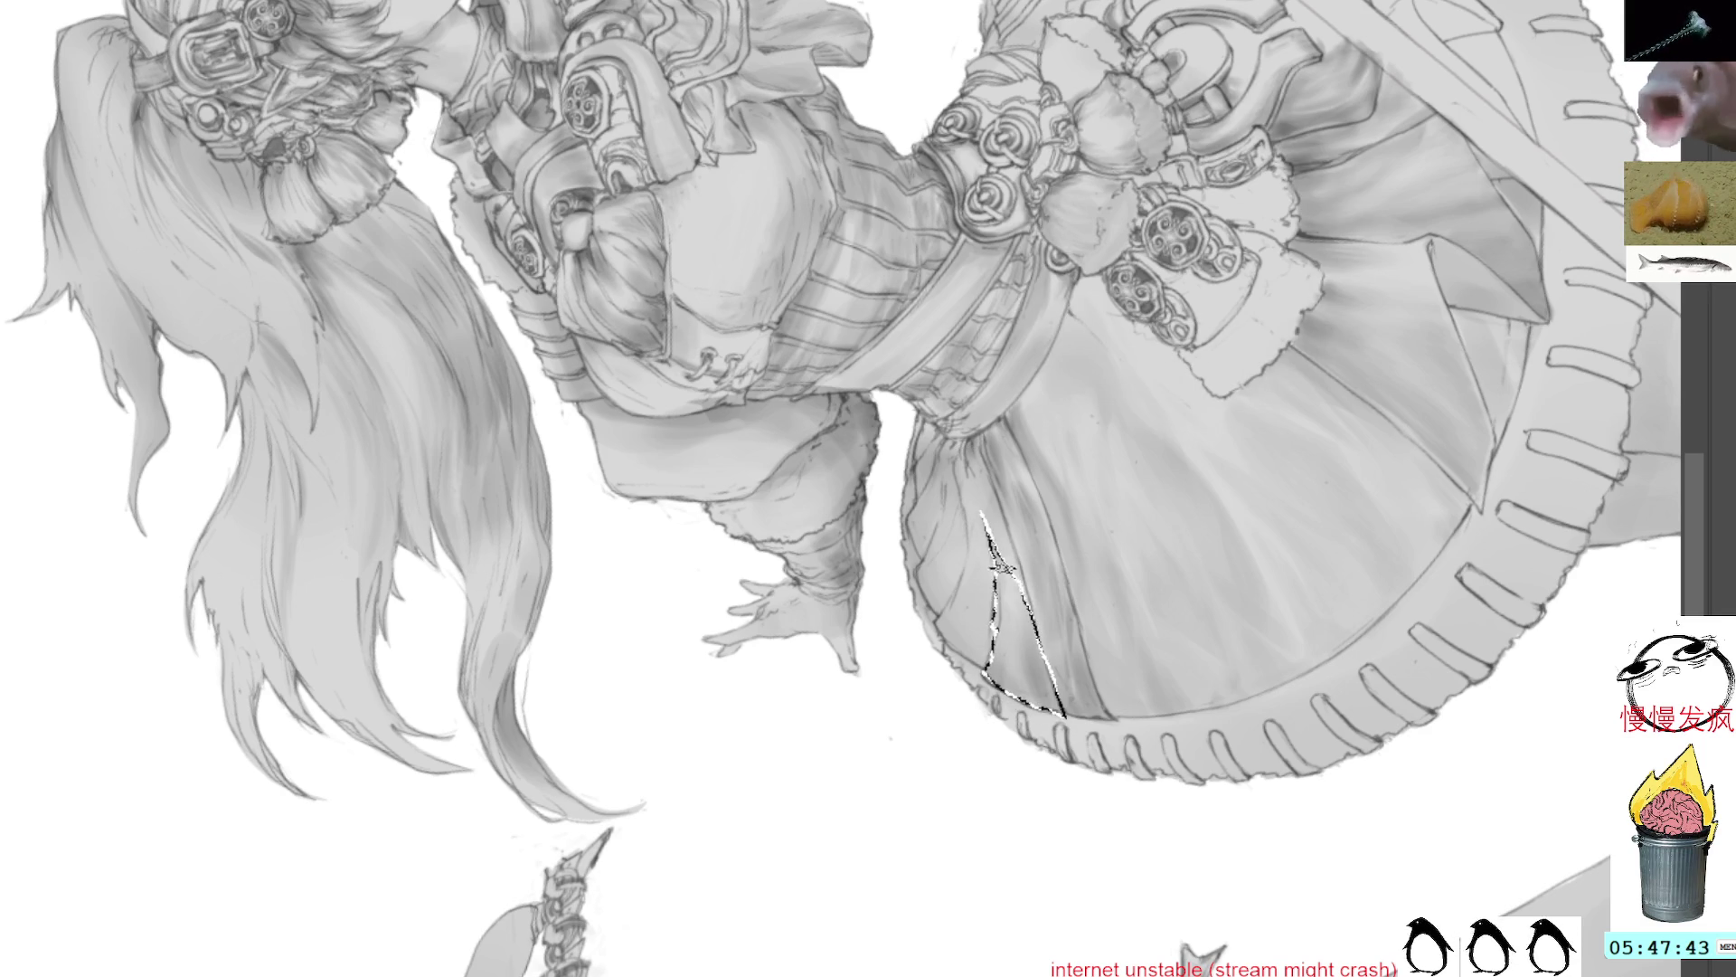
Step: Clear the skirt selection, then try a thin sliver and a new fold outline, clearing each
{"action": "key", "text": "ctrl+d"}
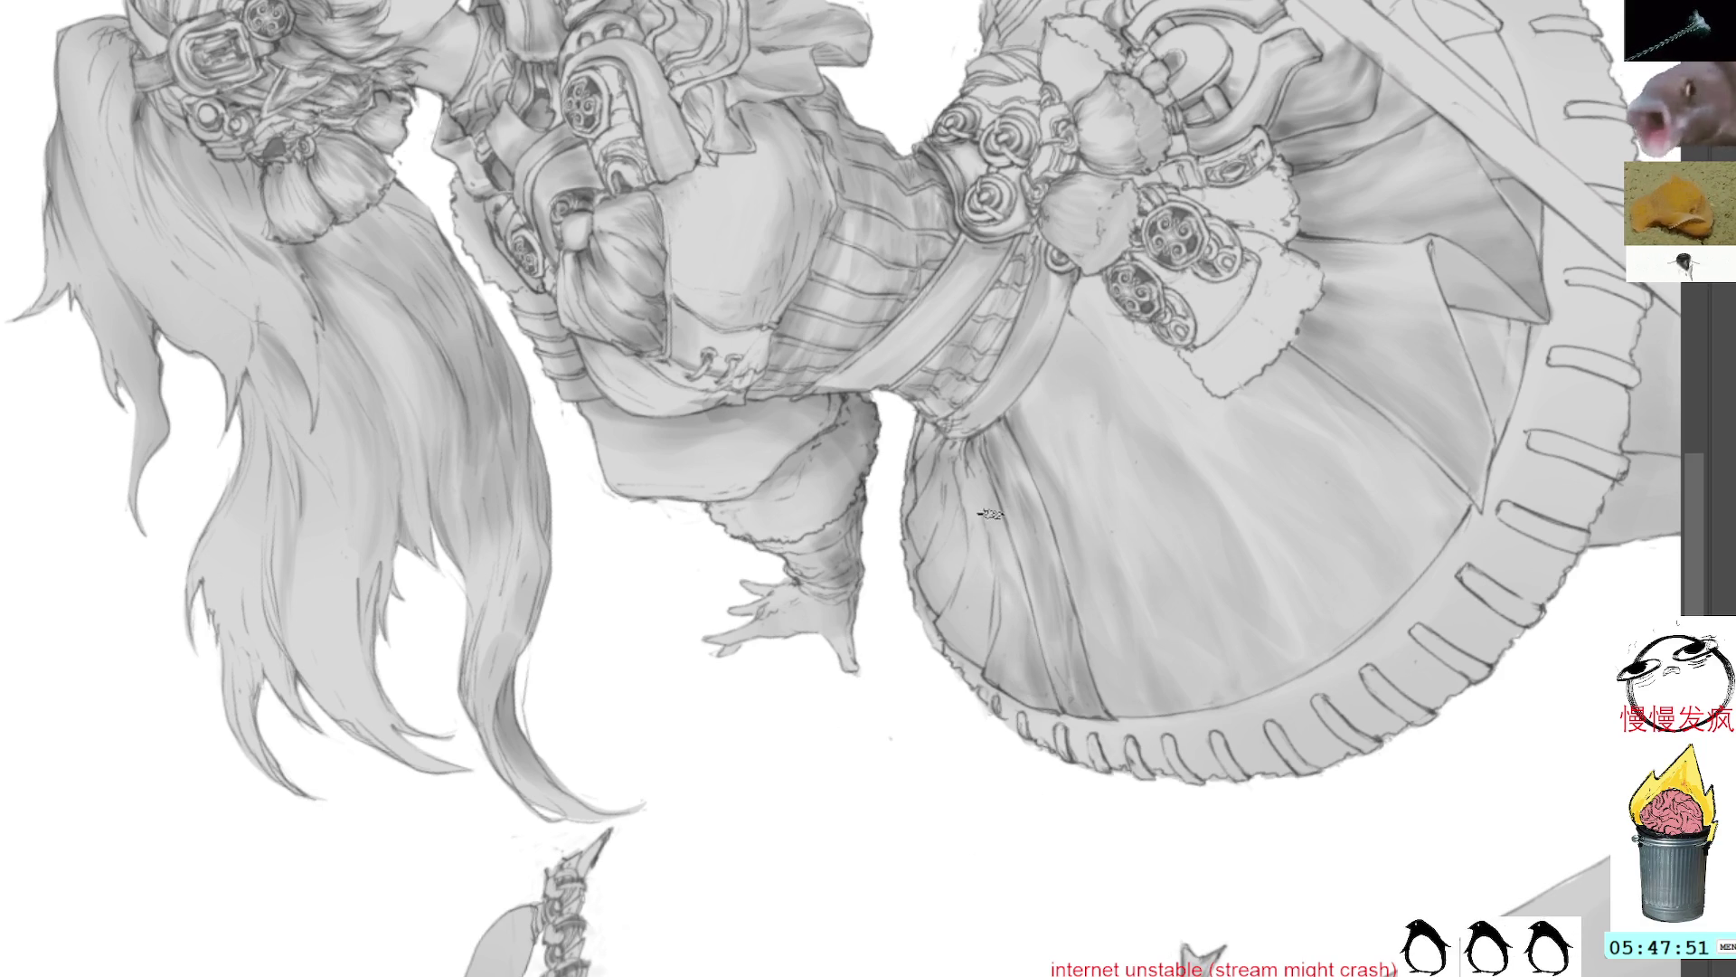
{"action": "left_click_drag", "start_coordinate": [1021, 572], "coordinate": [1021, 573]}
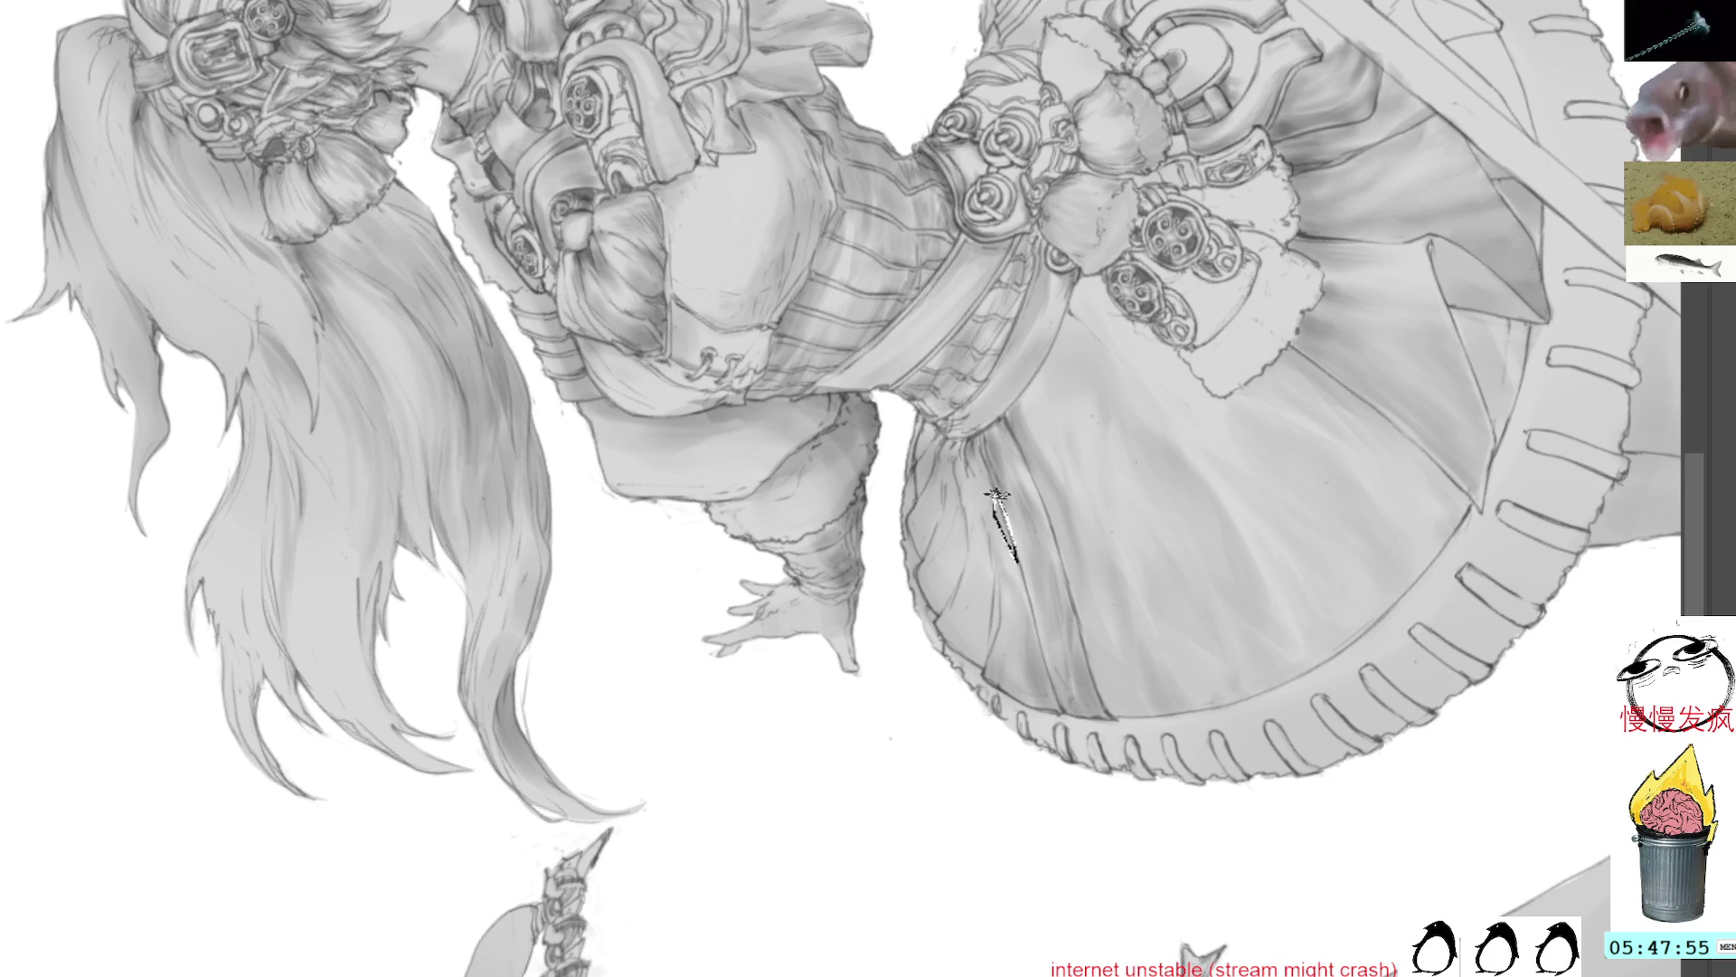
{"action": "key", "text": "ctrl+d"}
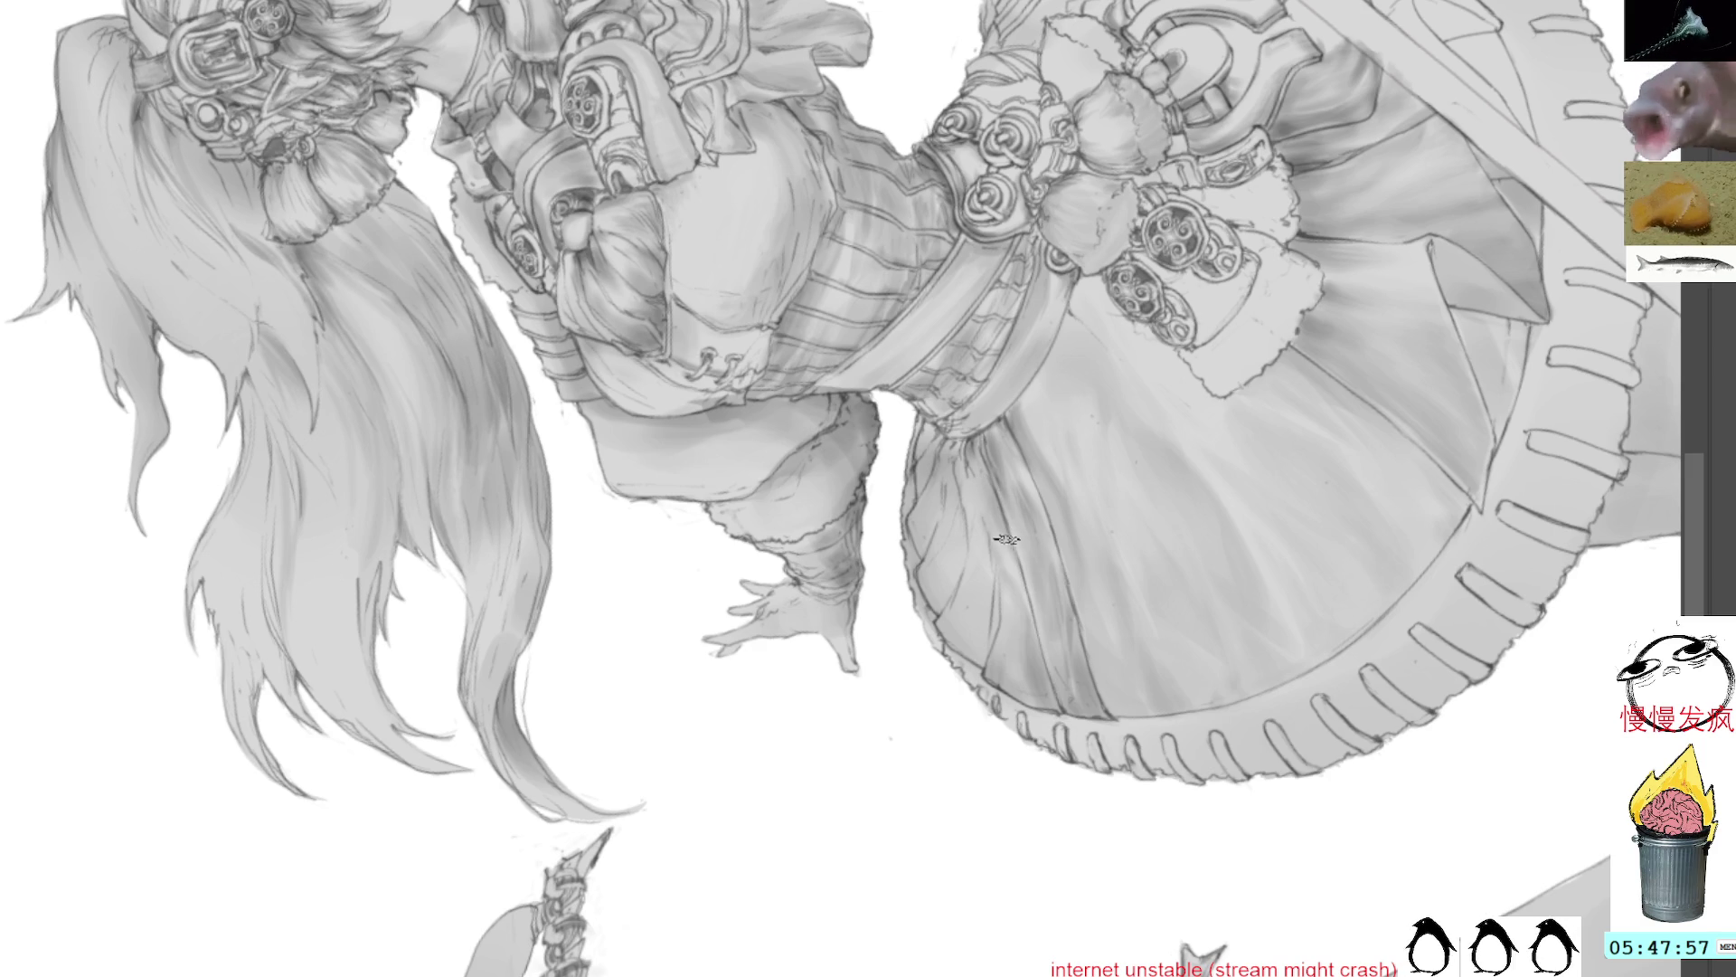
{"action": "mouse_move", "coordinate": [986, 622]}
{"action": "left_mouse_down"}
{"action": "mouse_move", "coordinate": [981, 670]}
{"action": "mouse_move", "coordinate": [998, 643]}
{"action": "mouse_move", "coordinate": [972, 479]}
{"action": "left_mouse_up"}
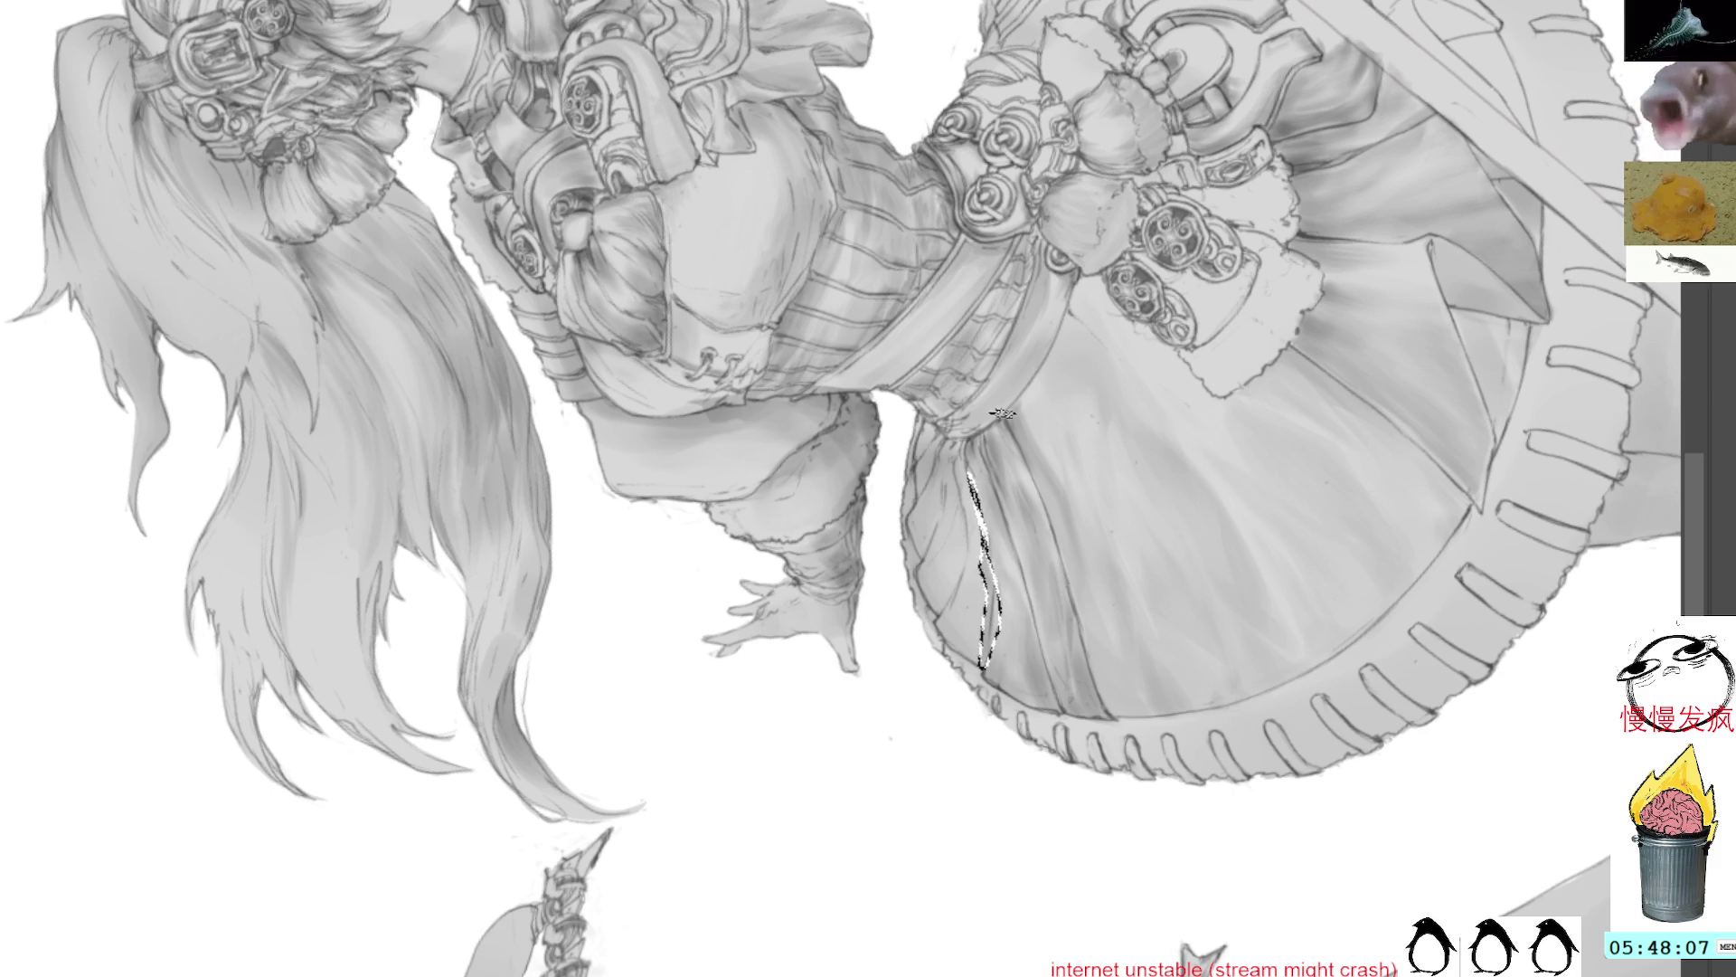
{"action": "key", "text": "ctrl+d"}
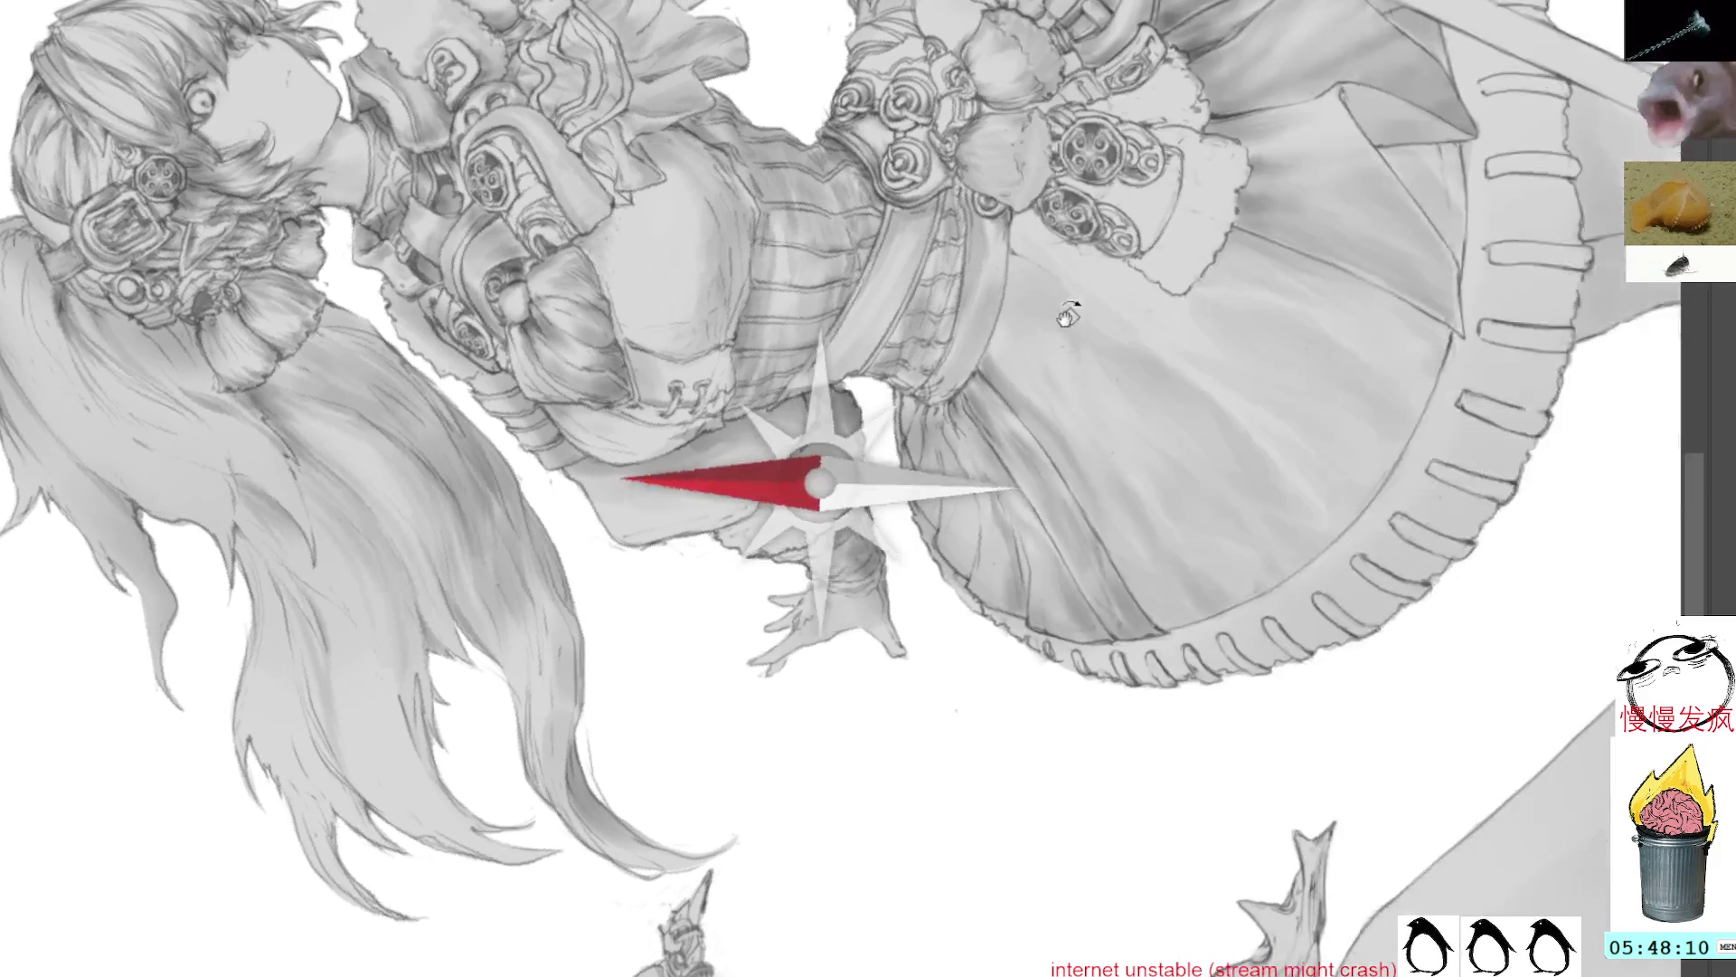
Step: Ink a trial stroke on the skirt and undo it, turning the view toward the face
{"action": "left_click_drag", "start_coordinate": [983, 581], "coordinate": [1010, 578]}
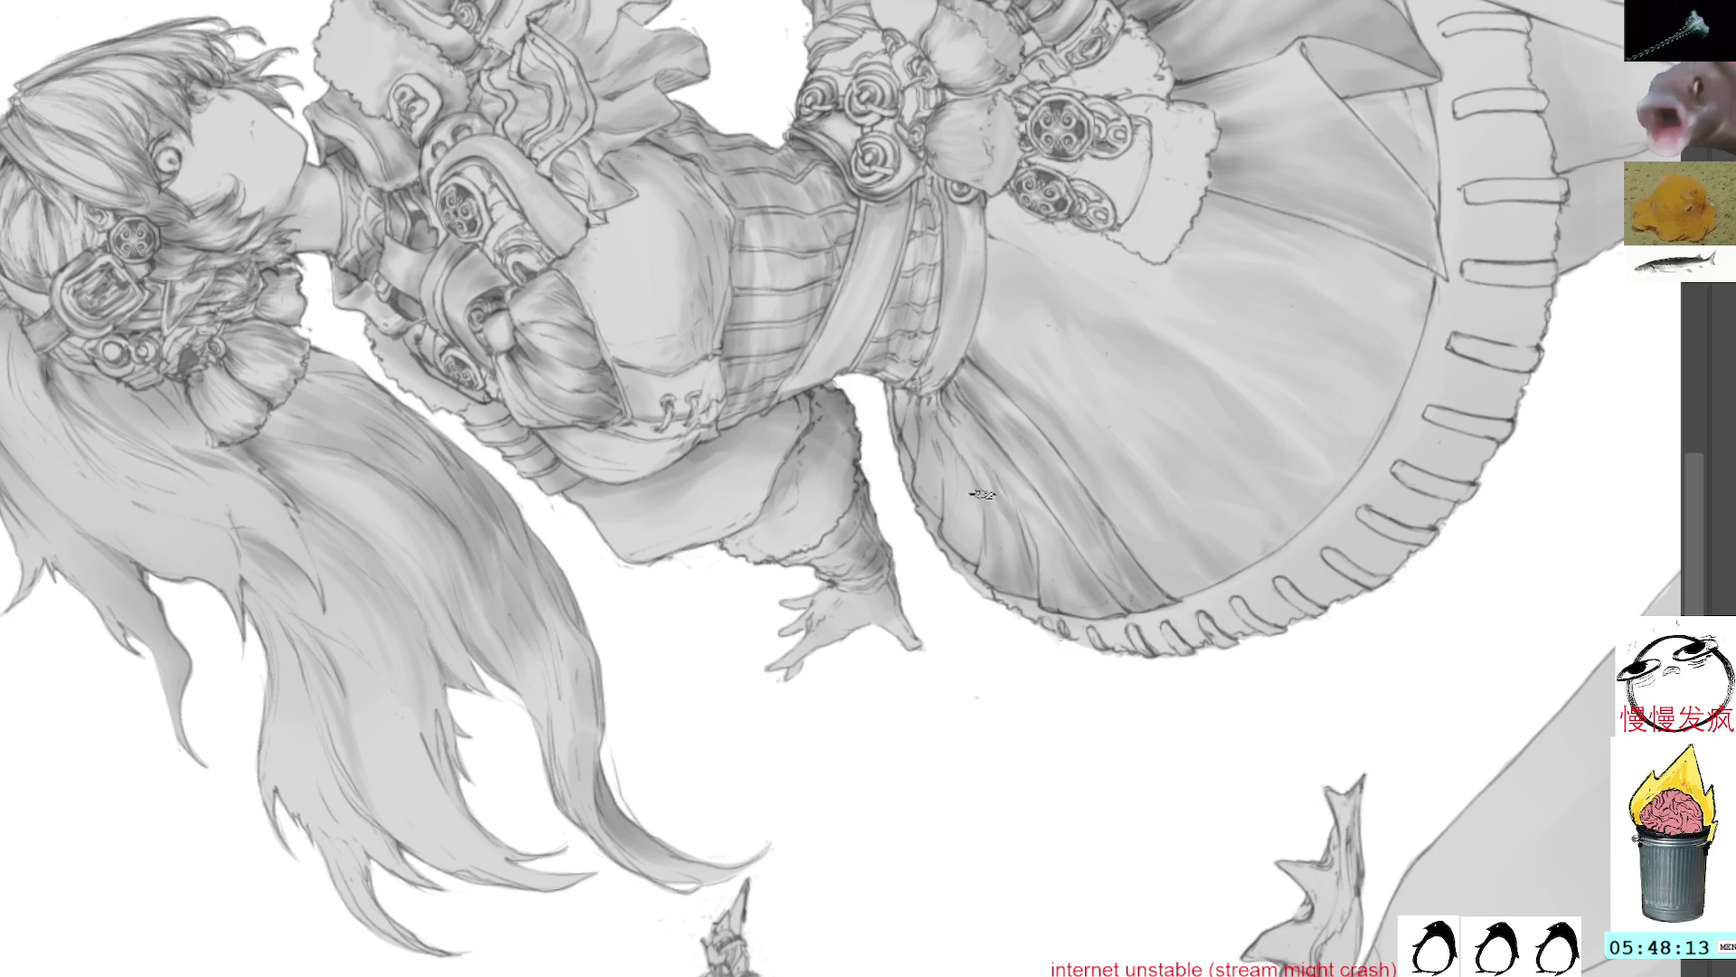
{"action": "left_click_drag", "start_coordinate": [1018, 588], "coordinate": [986, 562]}
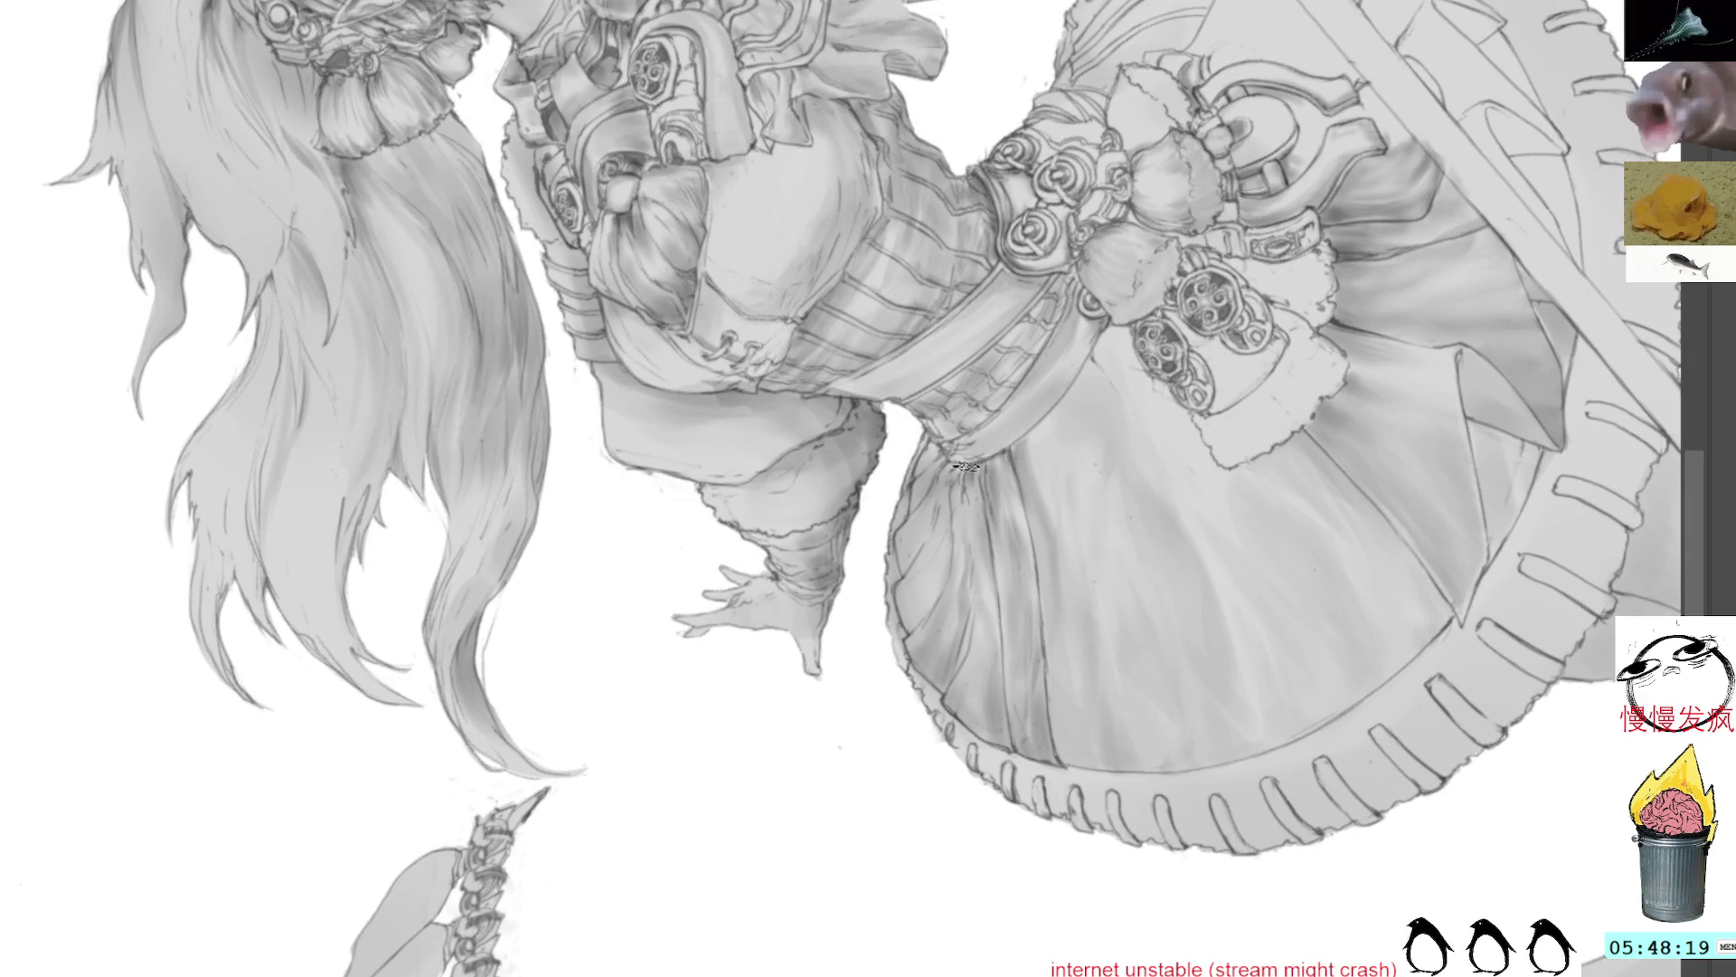
{"action": "left_click_drag", "start_coordinate": [967, 491], "coordinate": [974, 523]}
{"action": "key", "text": "ctrl+z"}
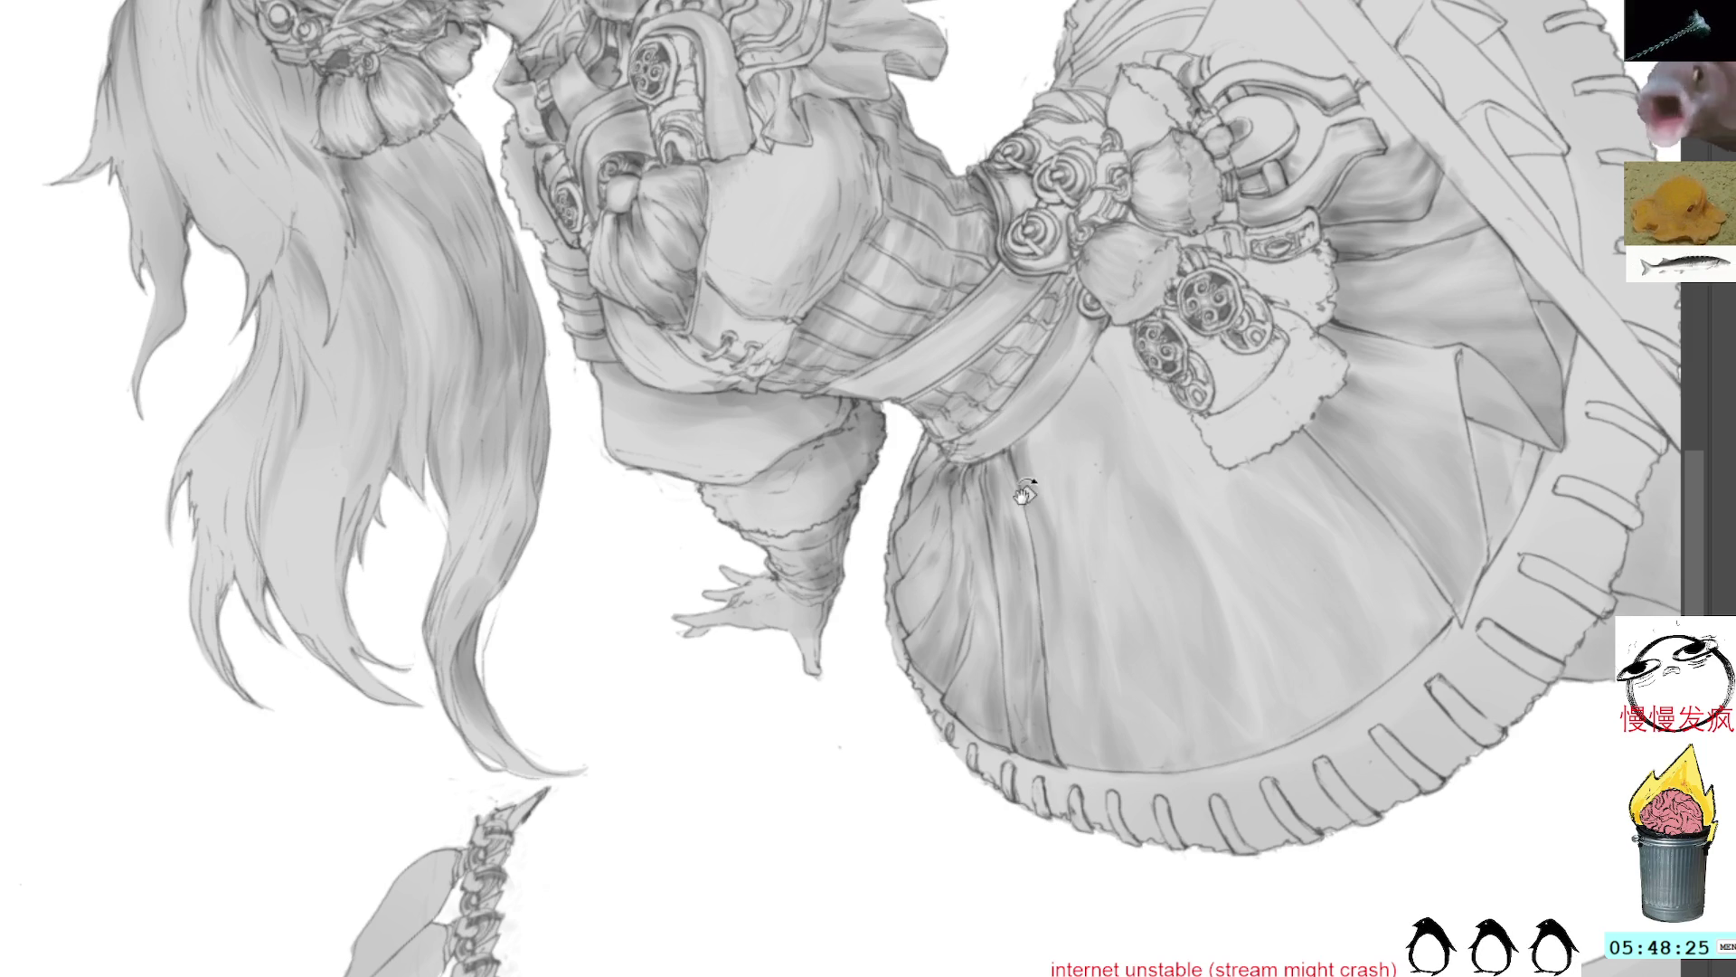
{"action": "left_click_drag", "start_coordinate": [975, 520], "coordinate": [1015, 340]}
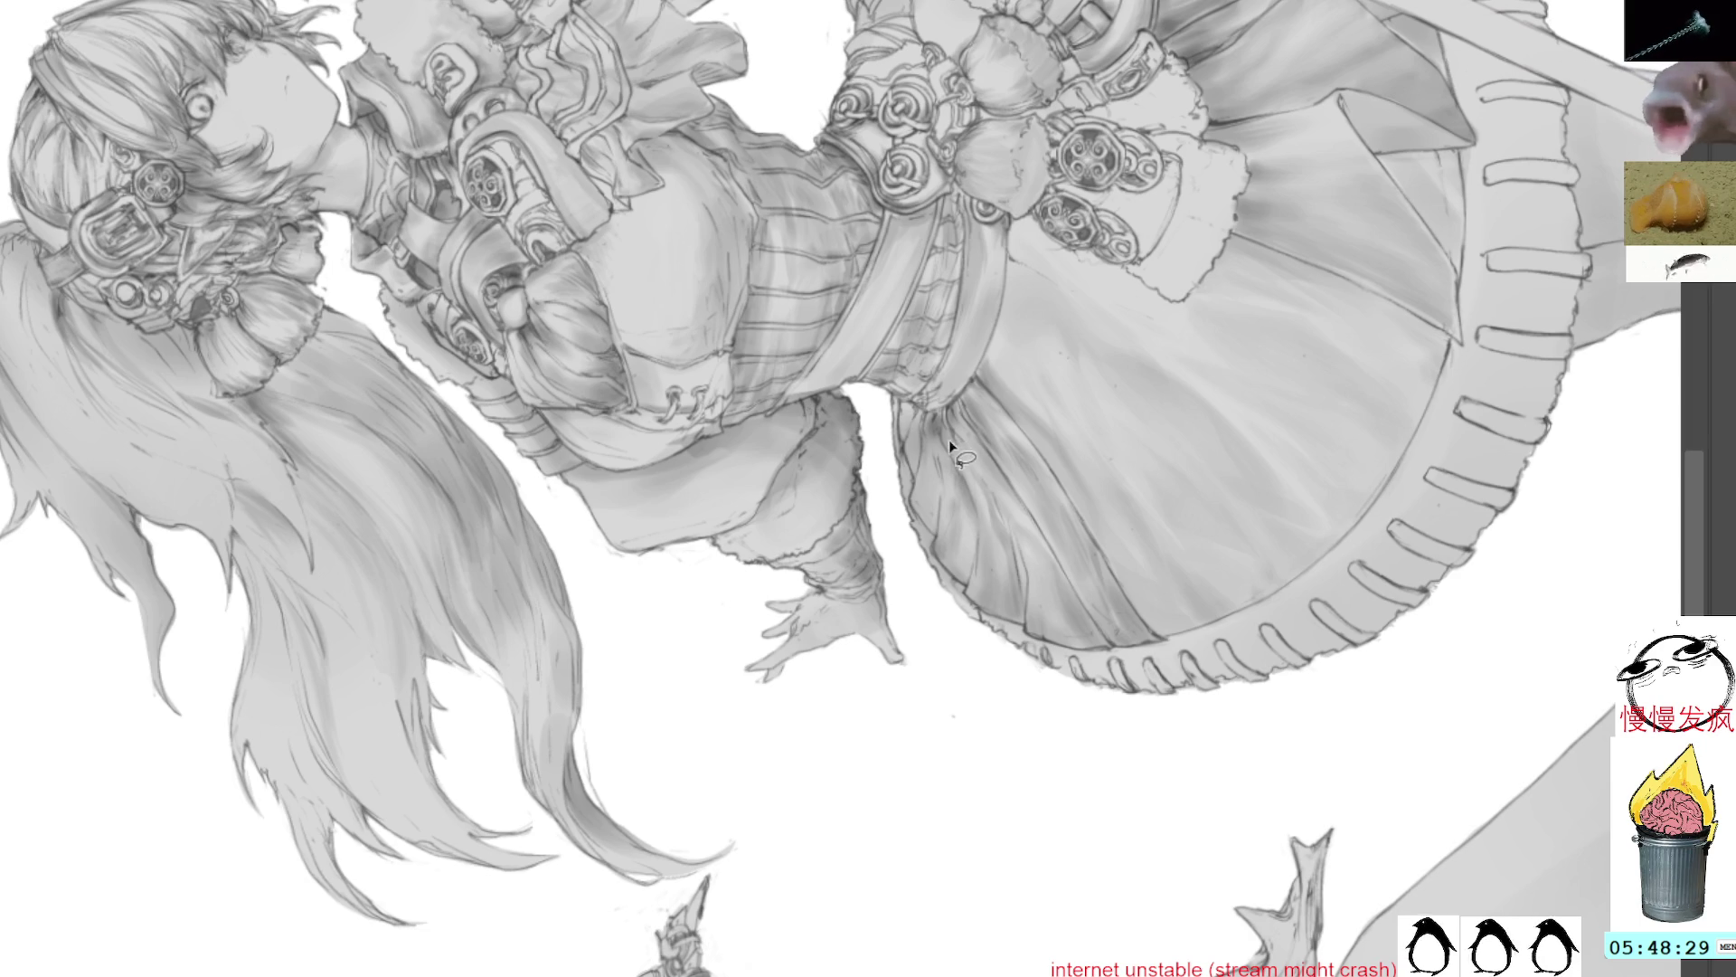
{"action": "left_click_drag", "start_coordinate": [968, 541], "coordinate": [975, 491]}
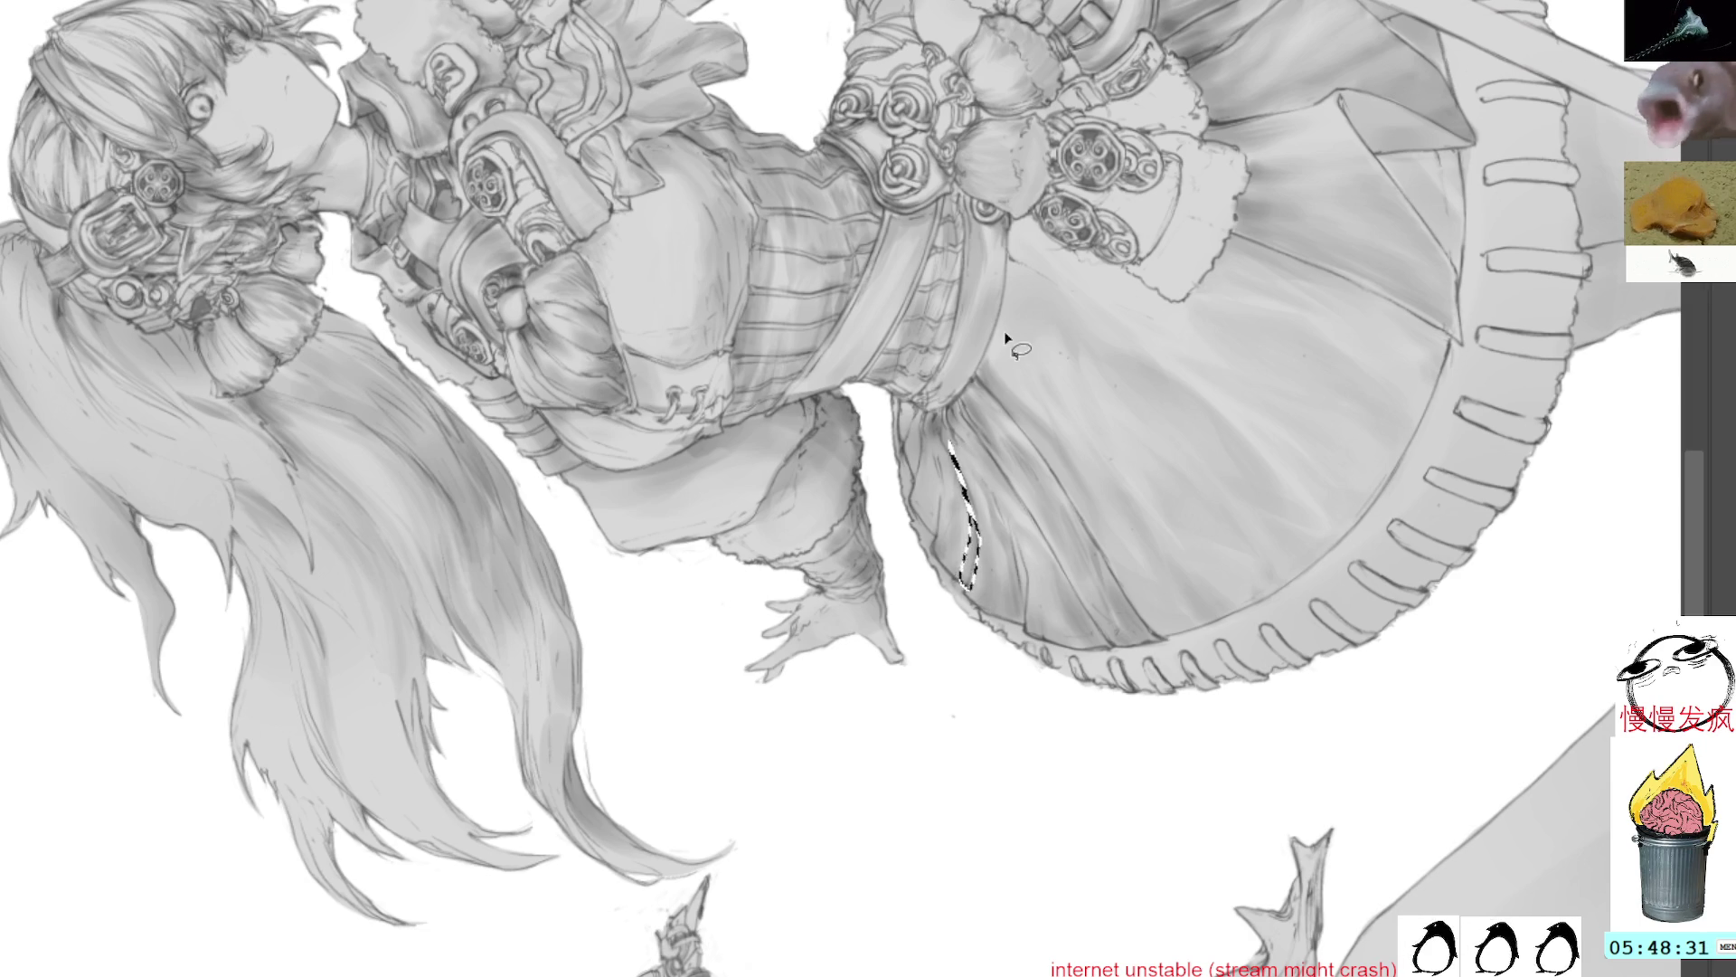
{"action": "left_click_drag", "start_coordinate": [986, 335], "coordinate": [1002, 402]}
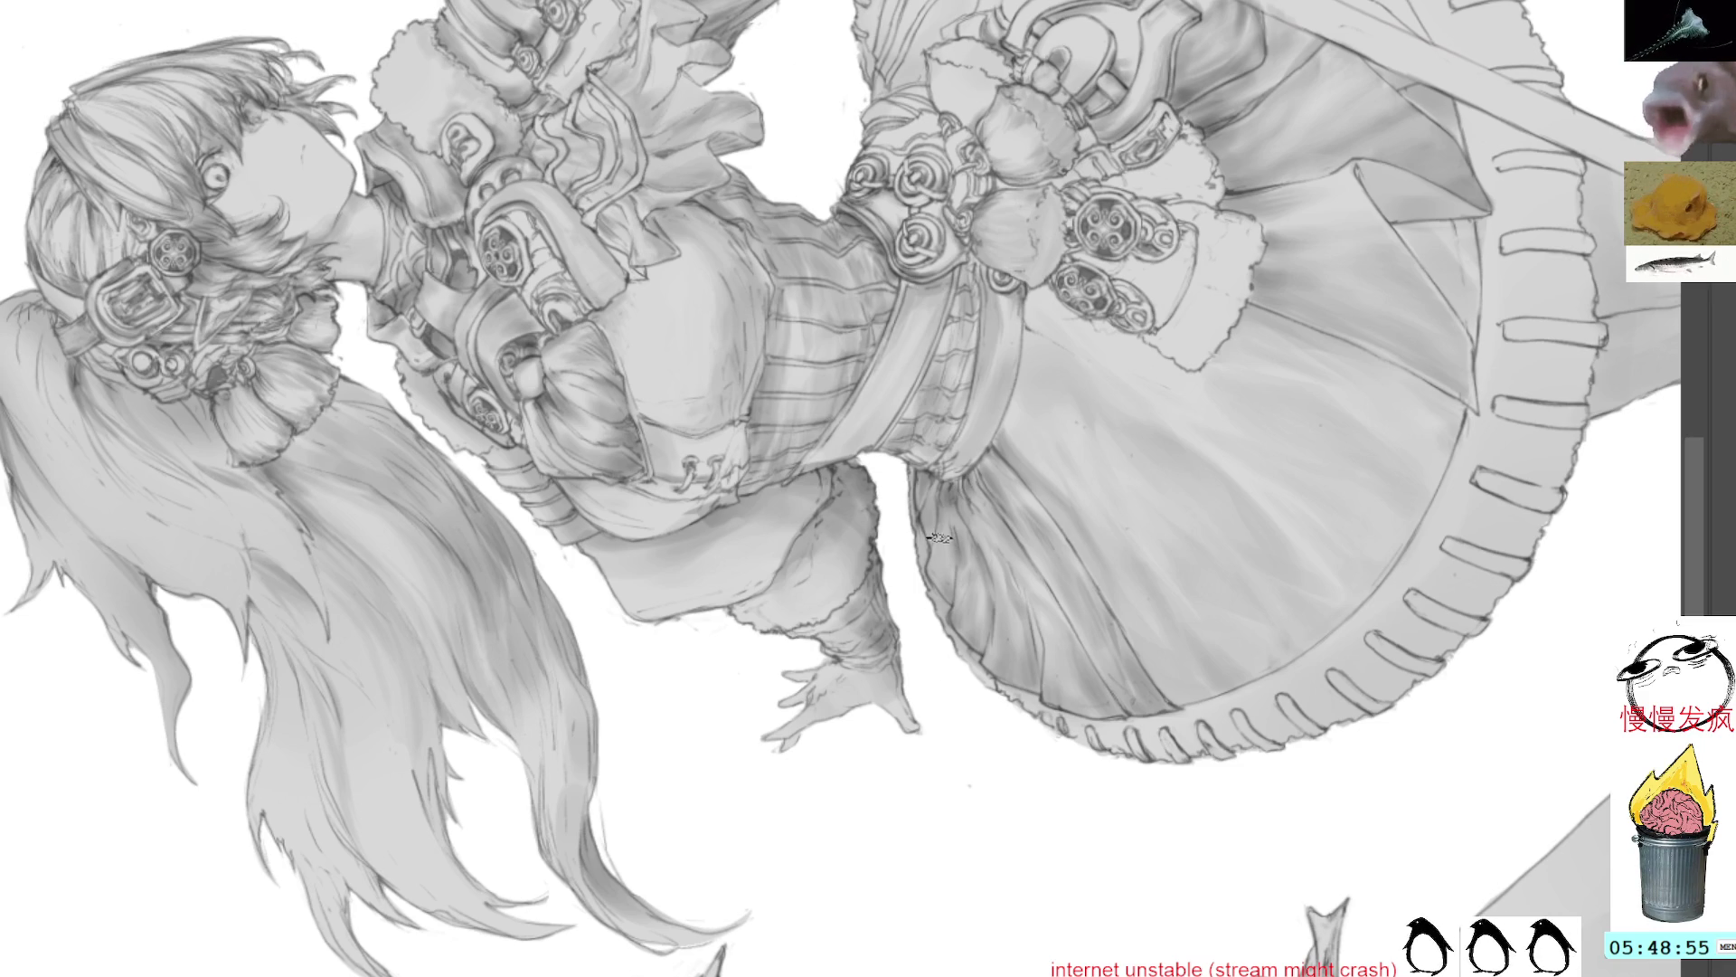
Step: Rotate the view about 50° around the arm and lasso the armband's crescent
{"action": "mouse_move", "coordinate": [1040, 362]}
{"action": "left_mouse_down"}
{"action": "mouse_move", "coordinate": [905, 325]}
{"action": "mouse_move", "coordinate": [773, 375]}
{"action": "left_mouse_up"}
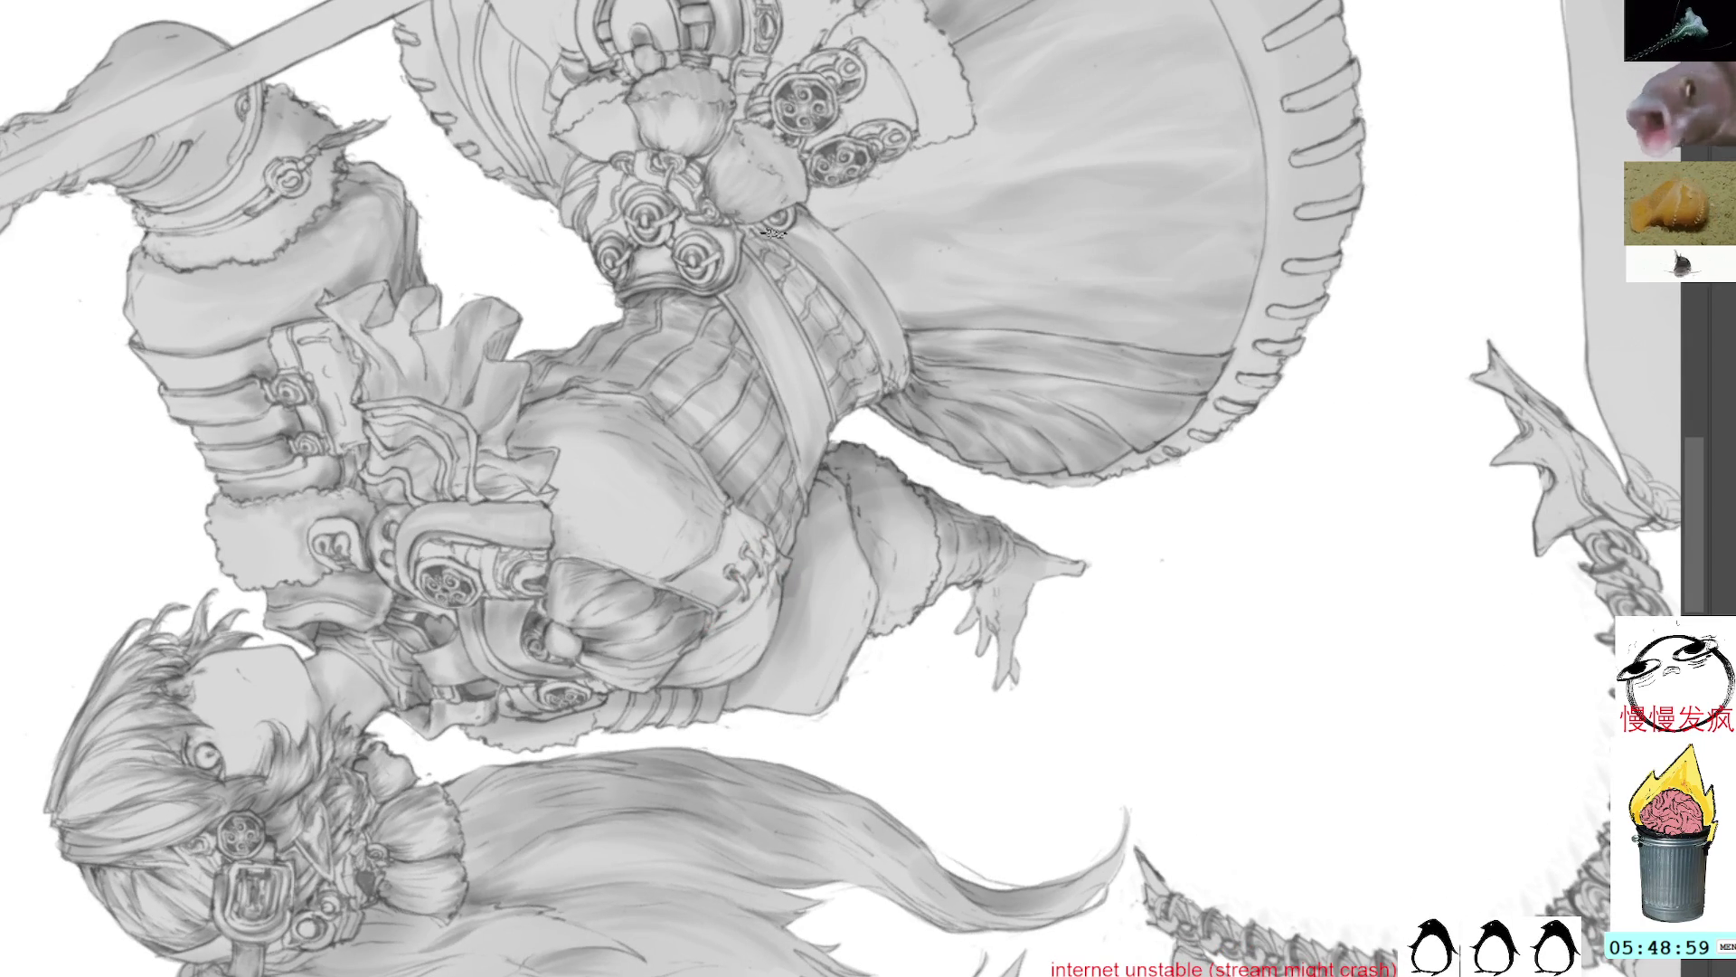
{"action": "scroll", "coordinate": [813, 201], "scroll_direction": "down", "scroll_amount": 2}
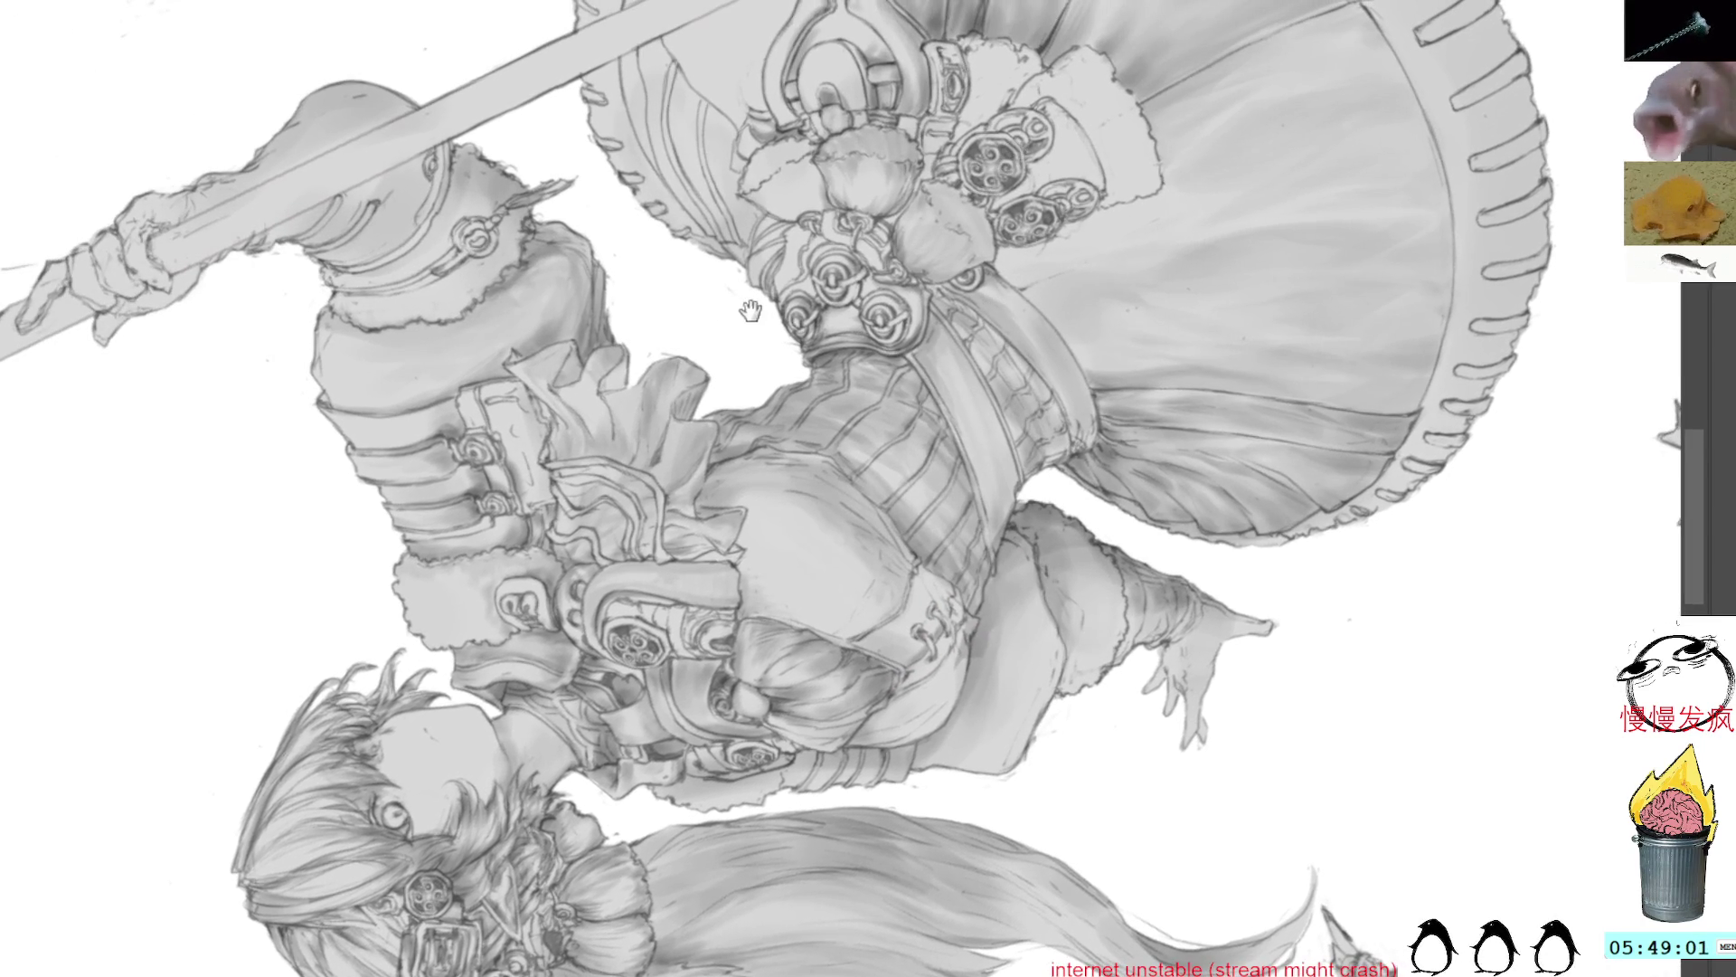
{"action": "scroll", "coordinate": [960, 403], "scroll_direction": "up", "scroll_amount": 2}
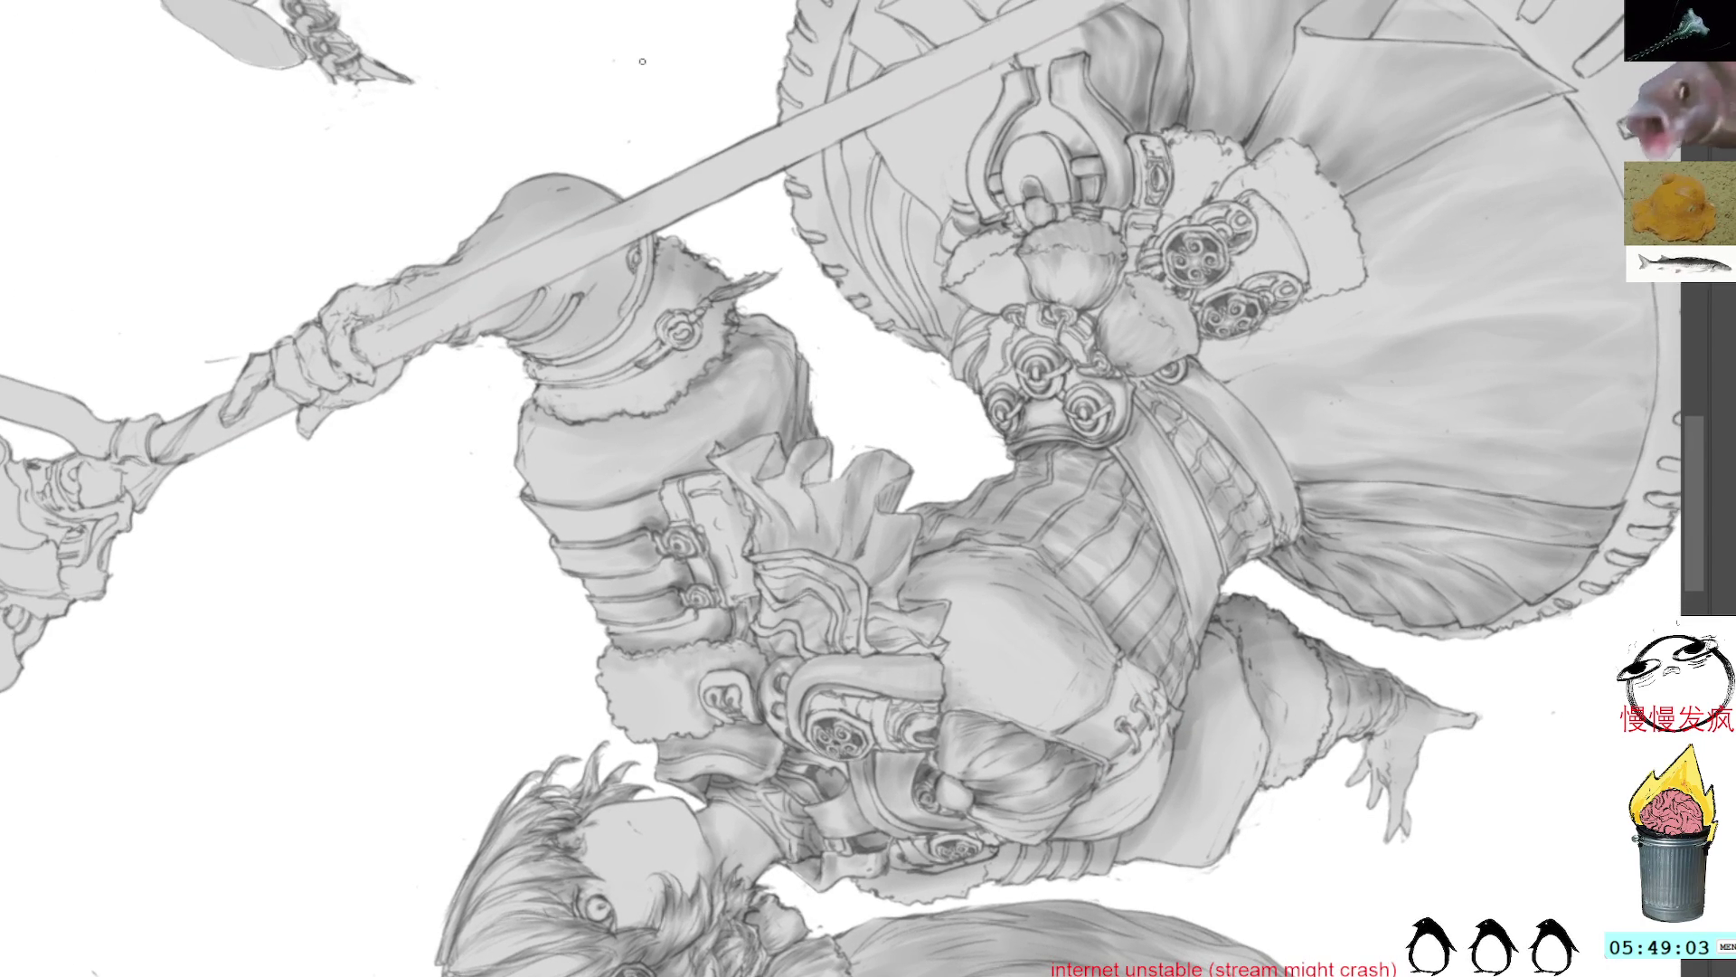
{"action": "left_click_drag", "start_coordinate": [728, 426], "coordinate": [791, 402]}
{"action": "left_click_drag", "start_coordinate": [808, 492], "coordinate": [785, 423]}
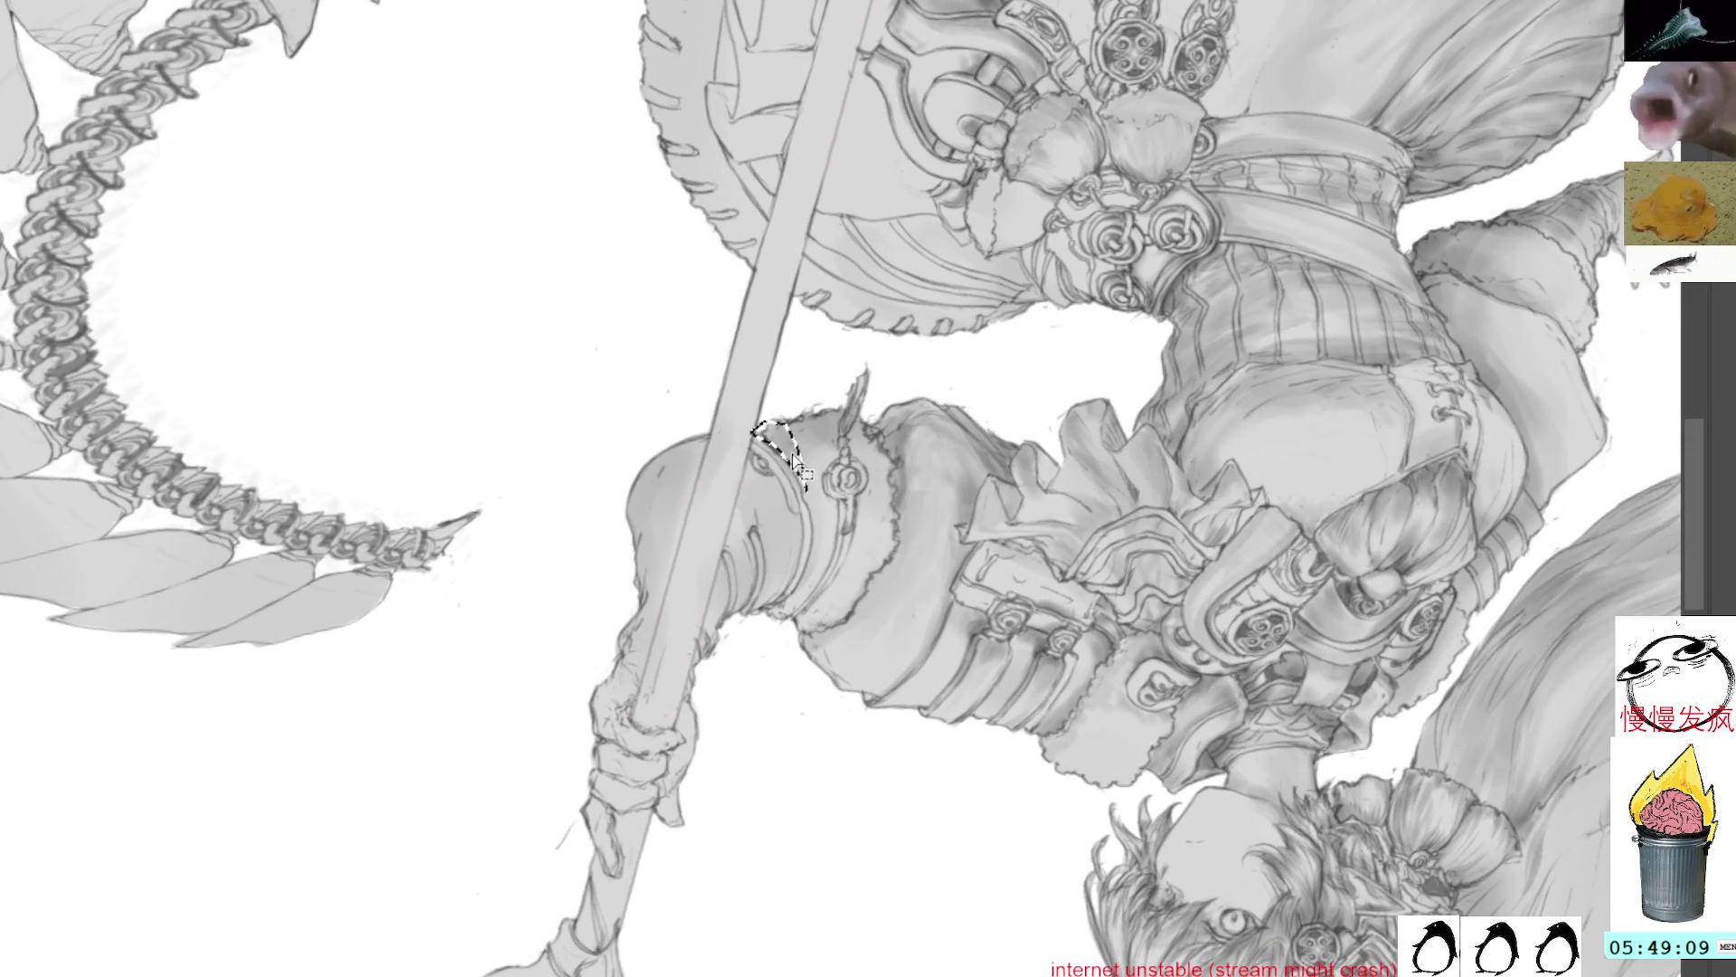
{"action": "mouse_move", "coordinate": [811, 502]}
{"action": "left_mouse_down"}
{"action": "mouse_move", "coordinate": [816, 601]}
{"action": "mouse_move", "coordinate": [840, 542]}
{"action": "mouse_move", "coordinate": [814, 425]}
{"action": "mouse_move", "coordinate": [766, 418]}
{"action": "left_mouse_up"}
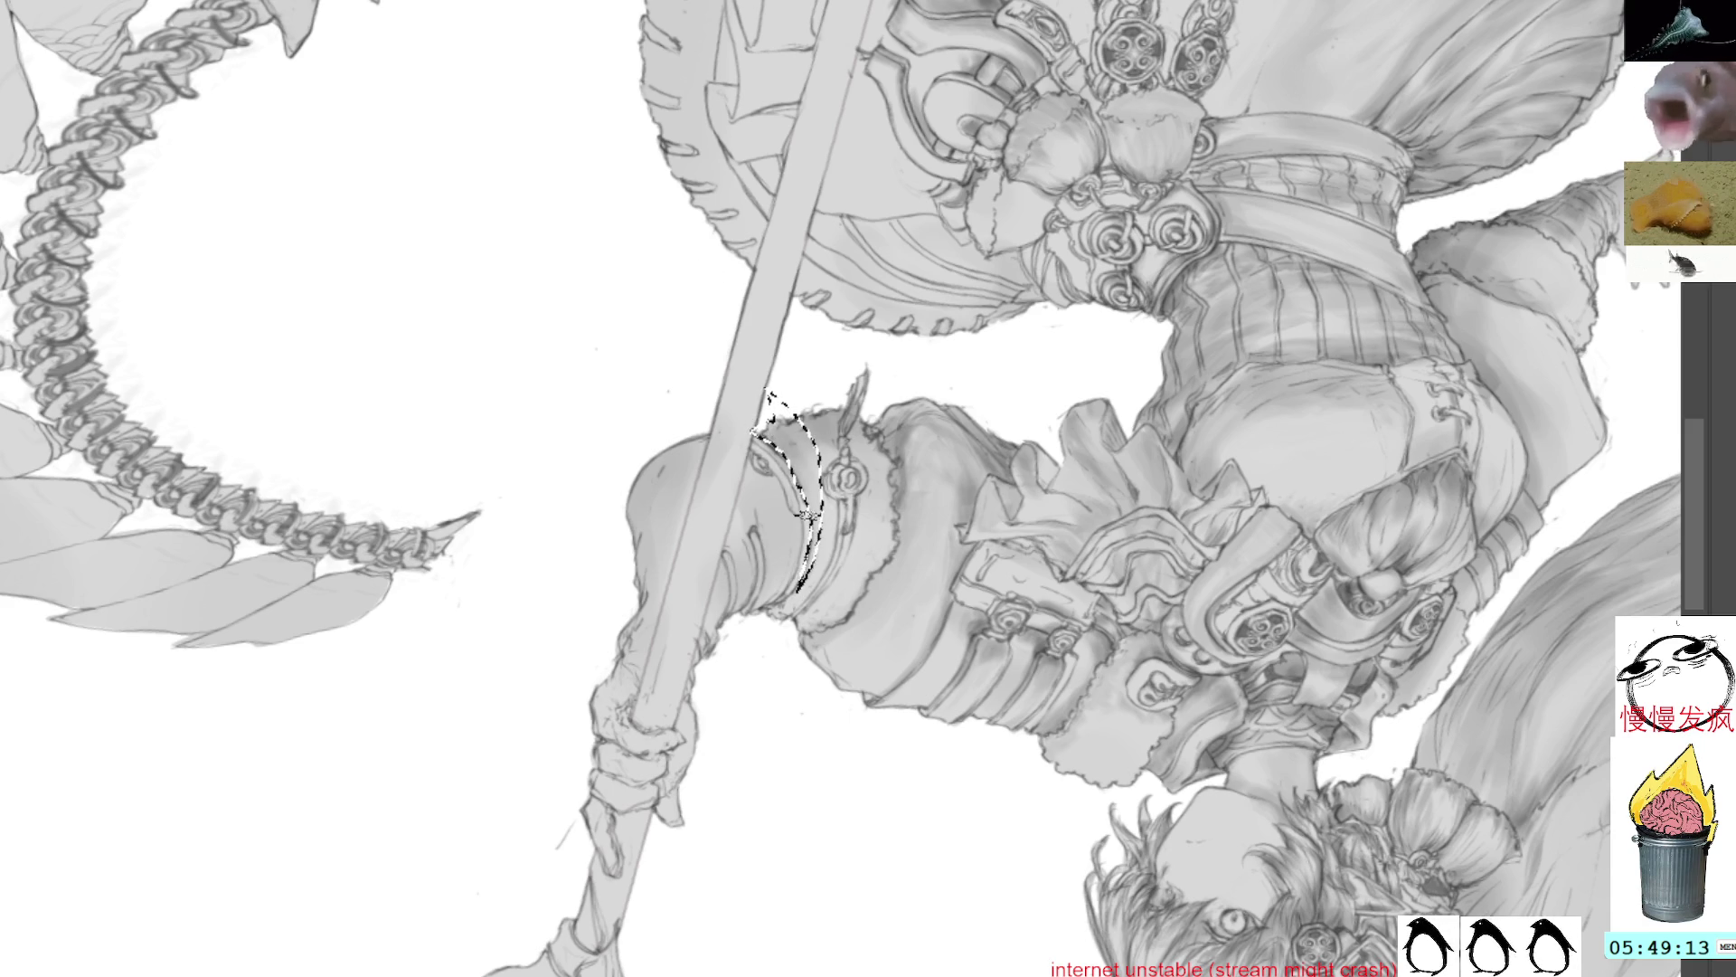
Step: Drop the armband selection, switch to the round brush, and return the view upright
{"action": "key", "text": "b"}
{"action": "key", "text": "l"}
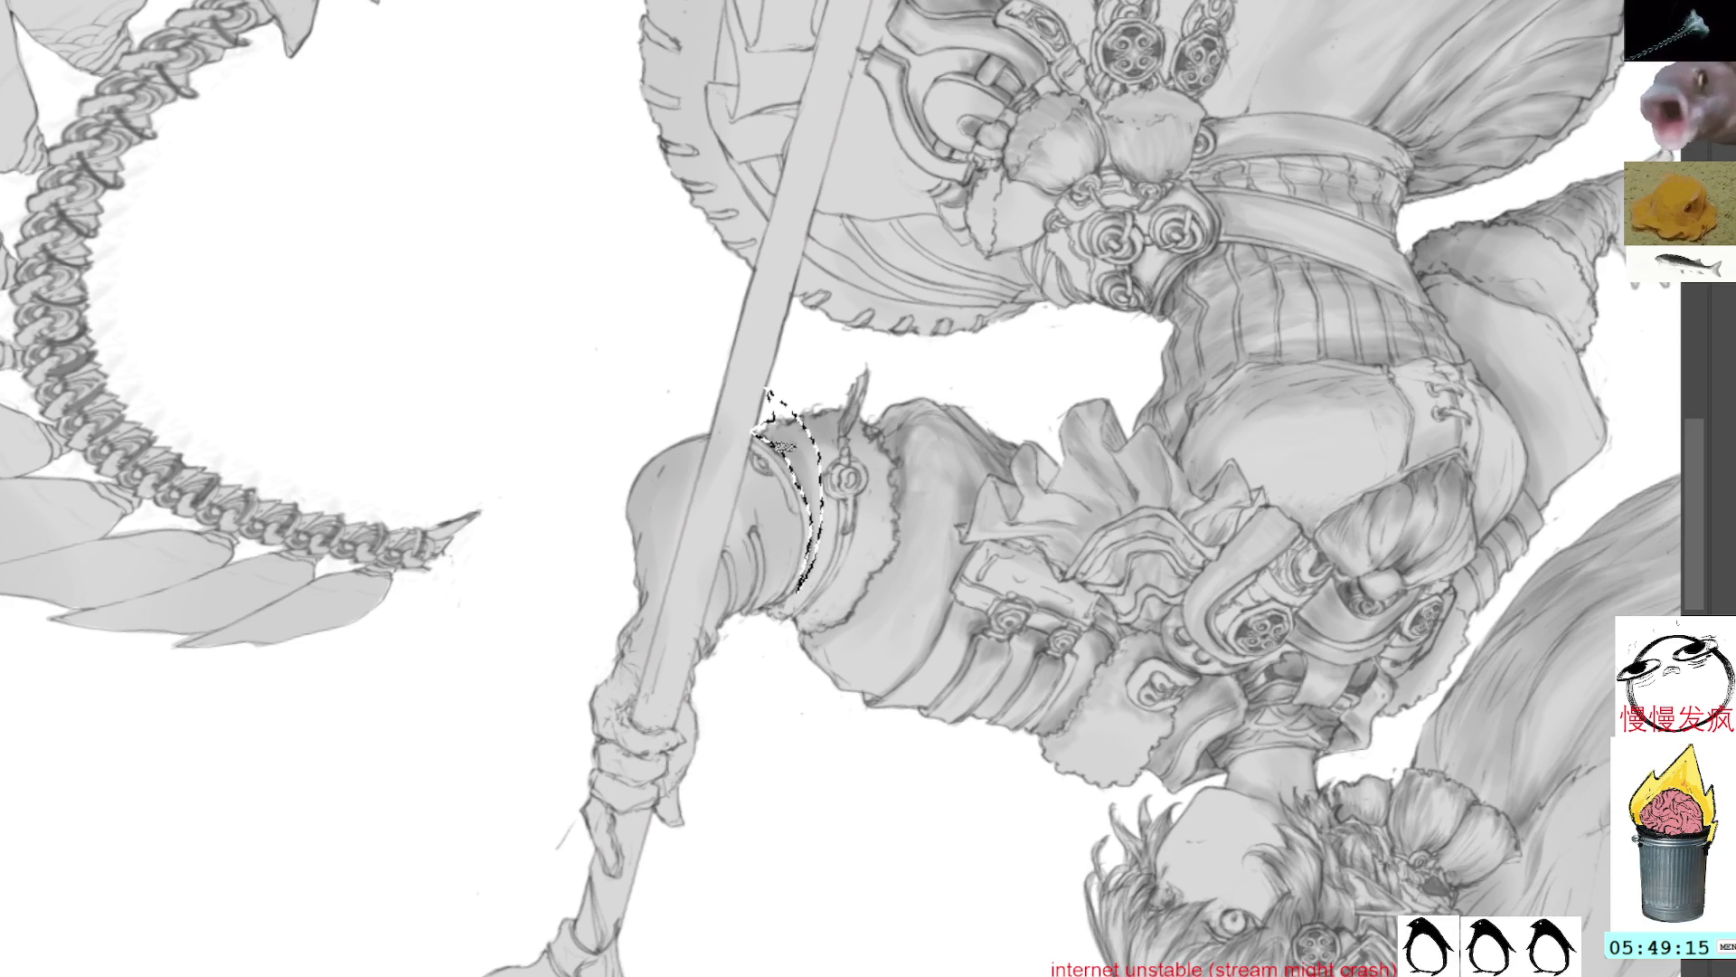
{"action": "left_click", "coordinate": [838, 439]}
{"action": "key", "text": "b"}
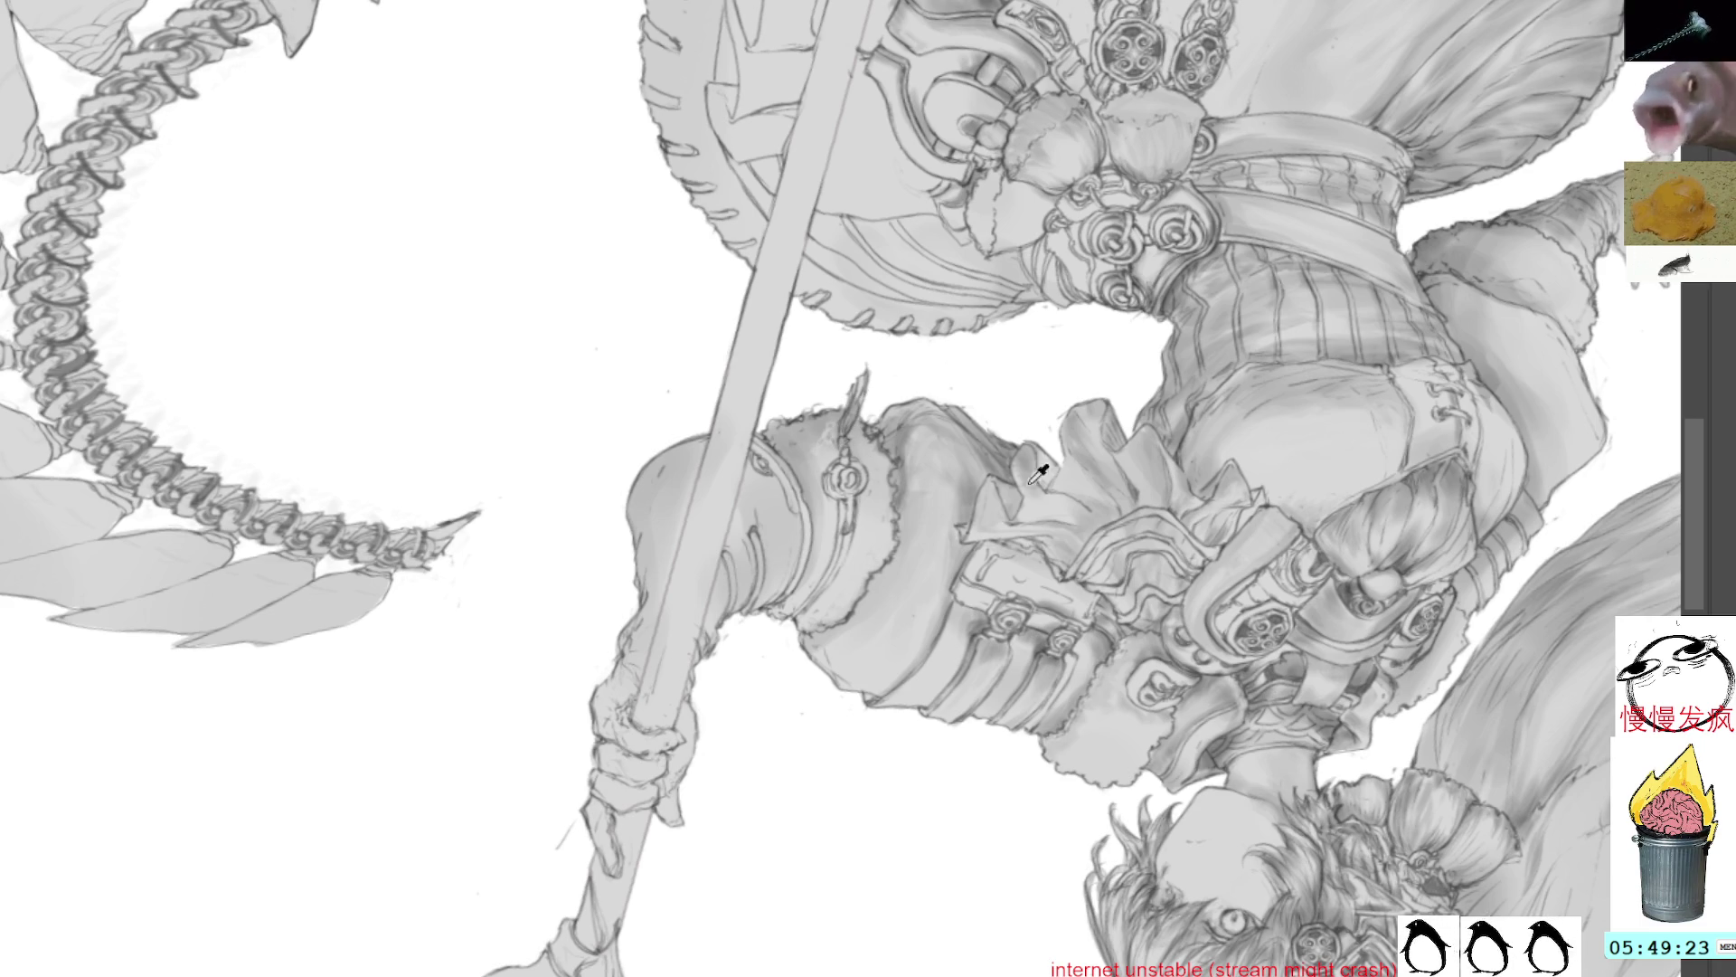
{"action": "left_click_drag", "start_coordinate": [851, 476], "coordinate": [719, 331]}
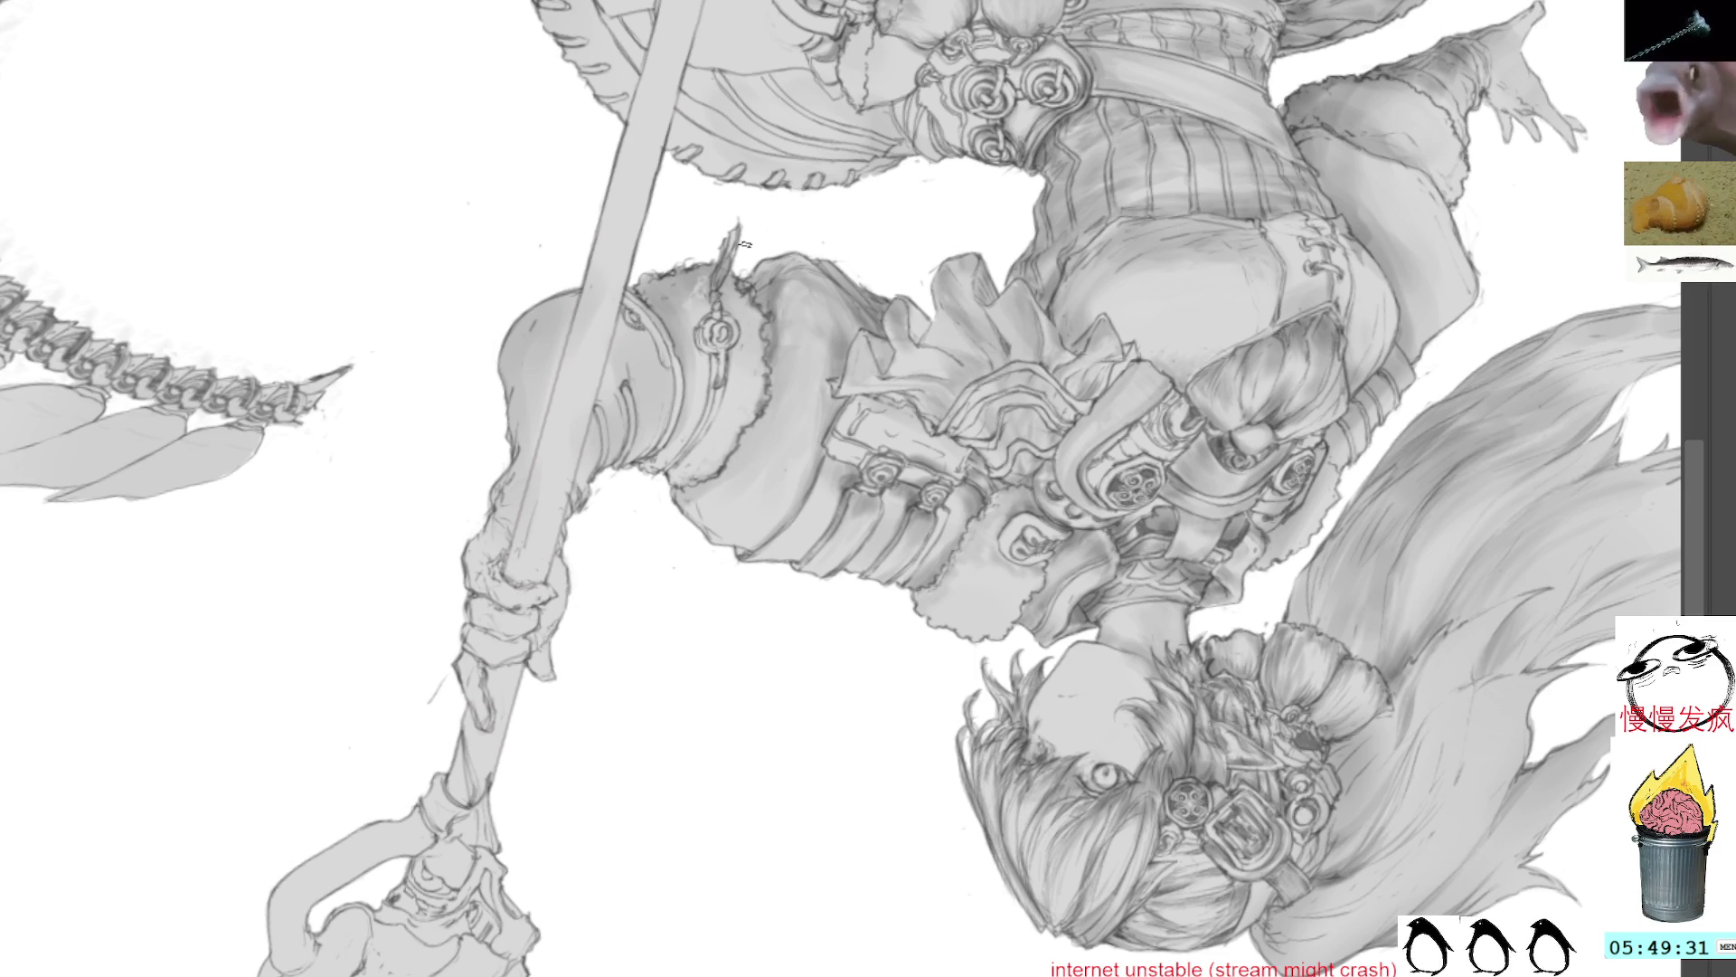
{"action": "key", "text": "Delete"}
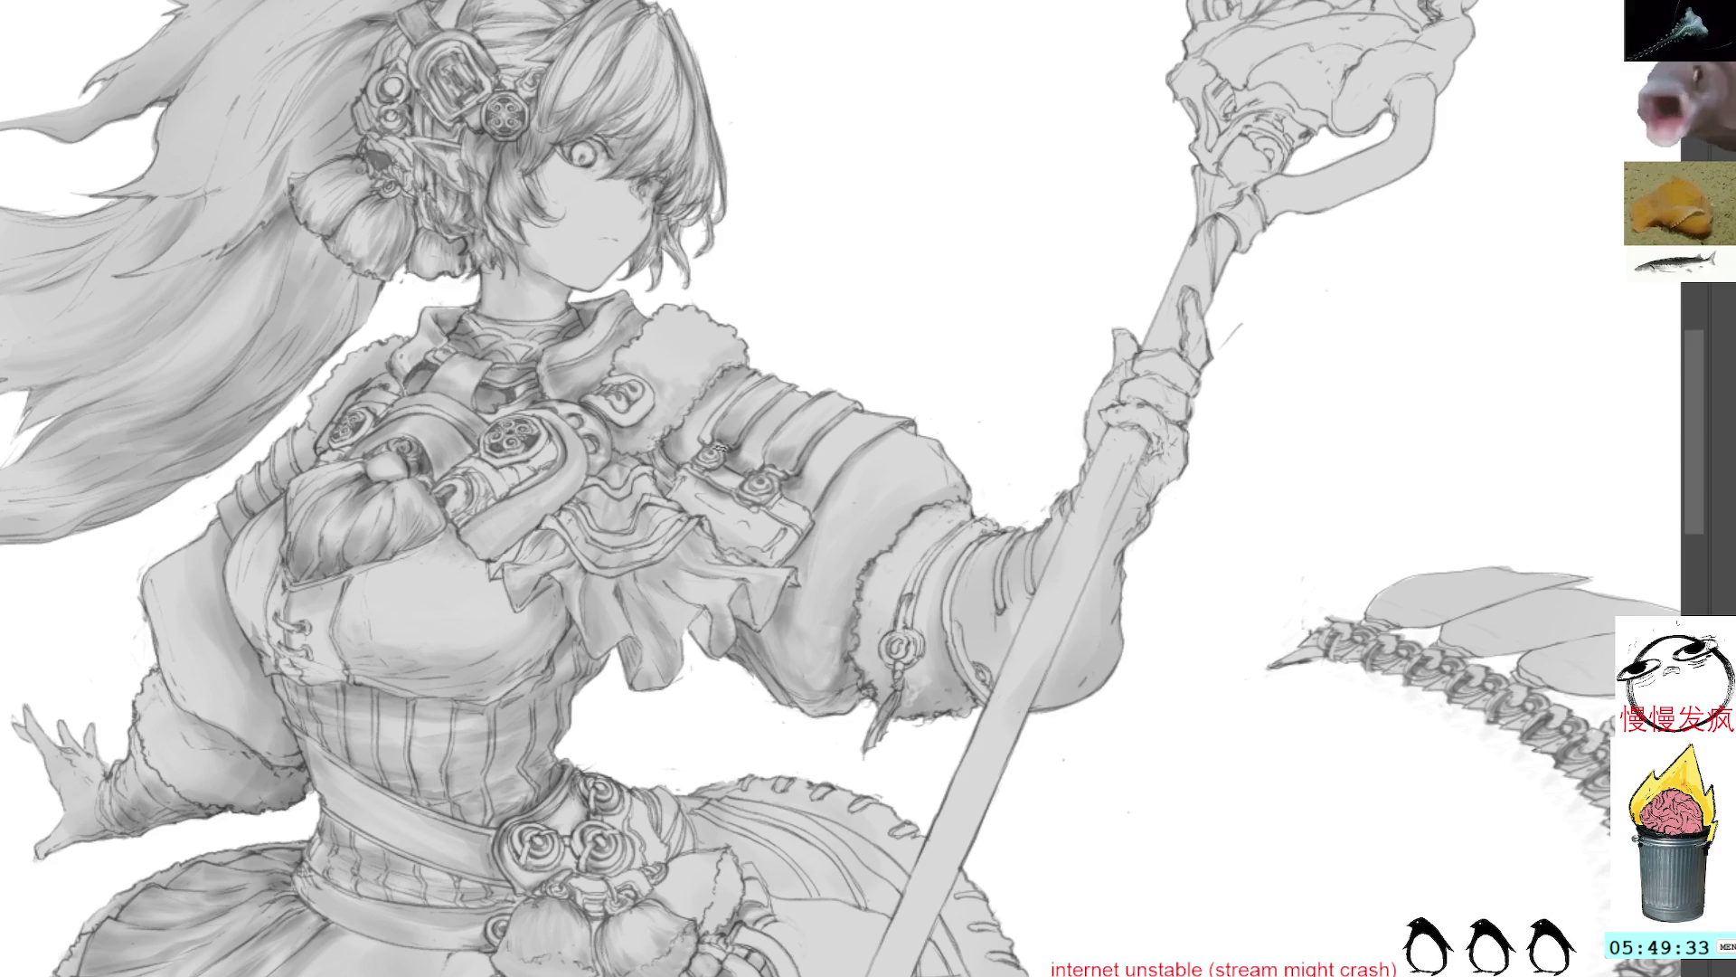
Step: Darken the hatching along the left edge of the staff head
{"action": "mouse_move", "coordinate": [1254, 40]}
{"action": "left_mouse_down"}
{"action": "mouse_move", "coordinate": [1108, 194]}
{"action": "mouse_move", "coordinate": [932, 728]}
{"action": "mouse_move", "coordinate": [932, 697]}
{"action": "left_mouse_up"}
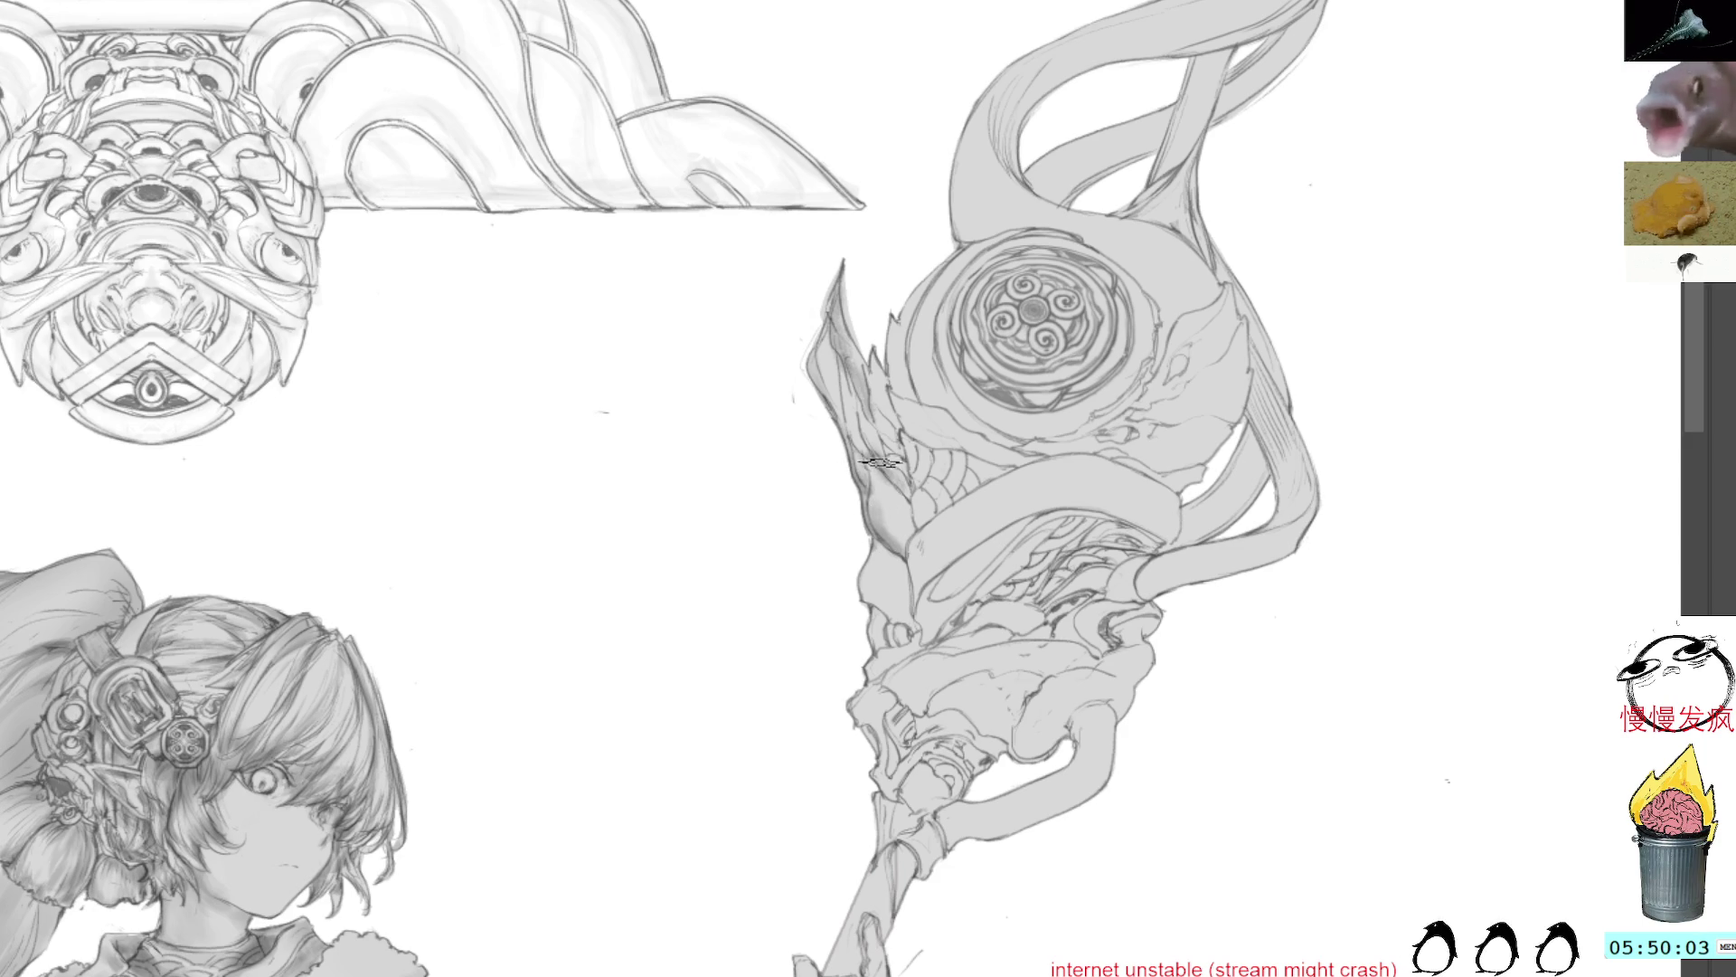
{"action": "left_click_drag", "start_coordinate": [869, 462], "coordinate": [889, 528]}
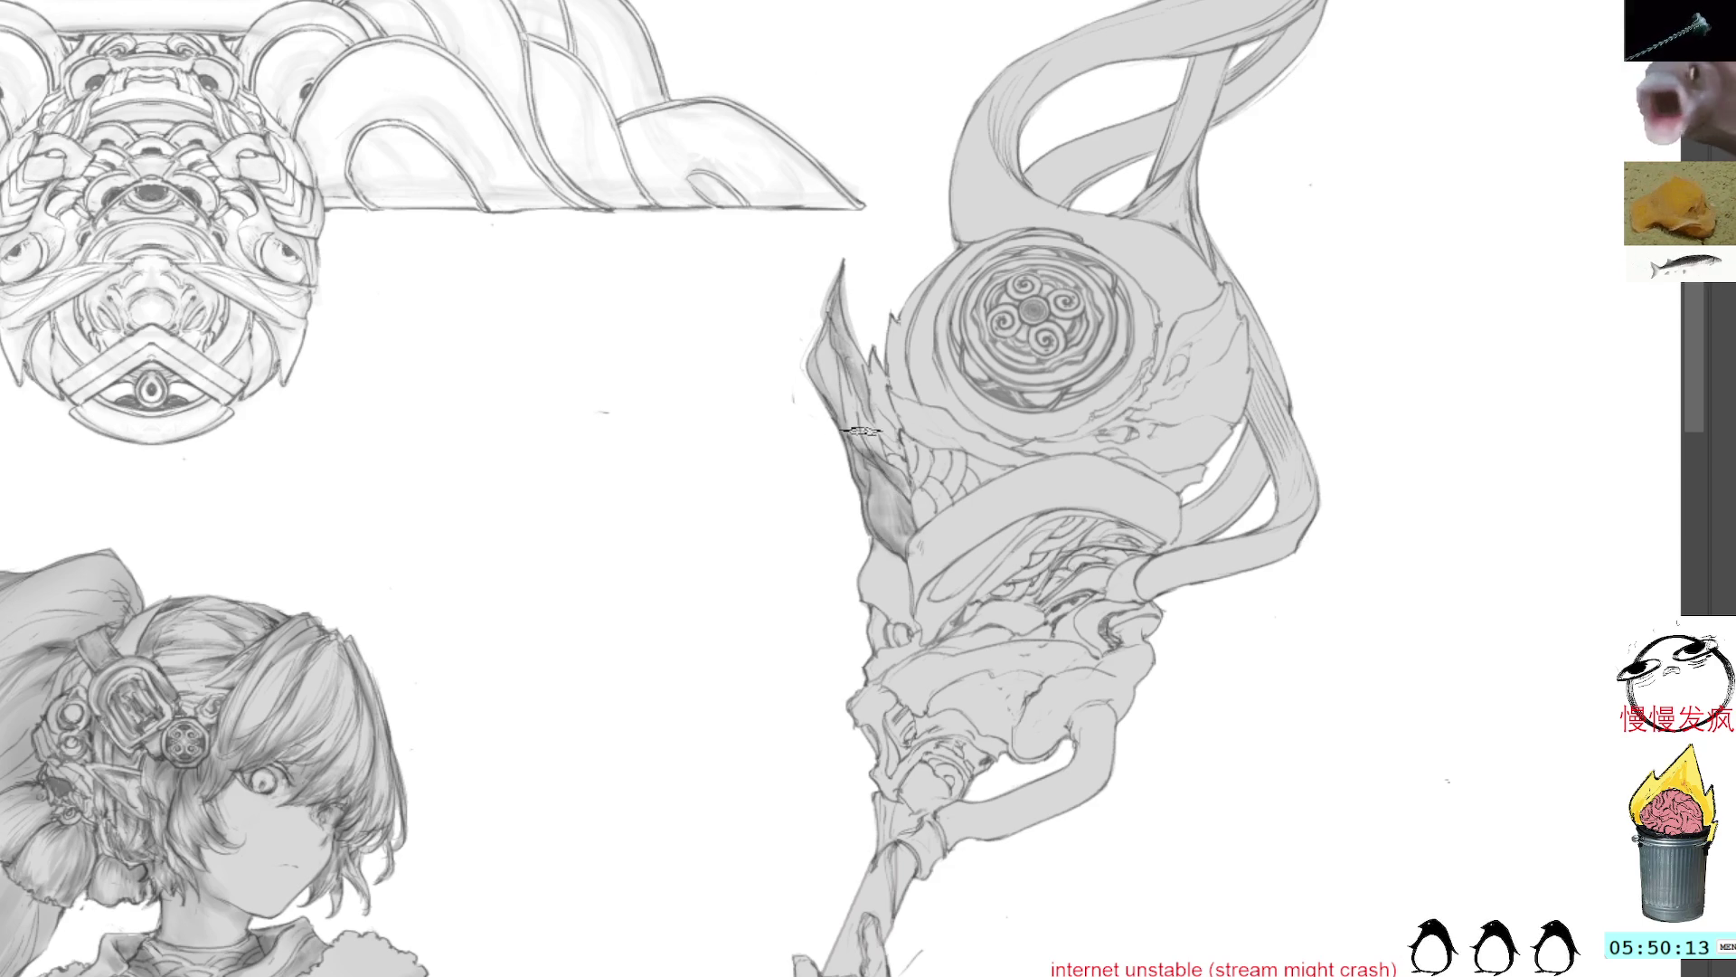
{"action": "left_click_drag", "start_coordinate": [859, 389], "coordinate": [918, 517]}
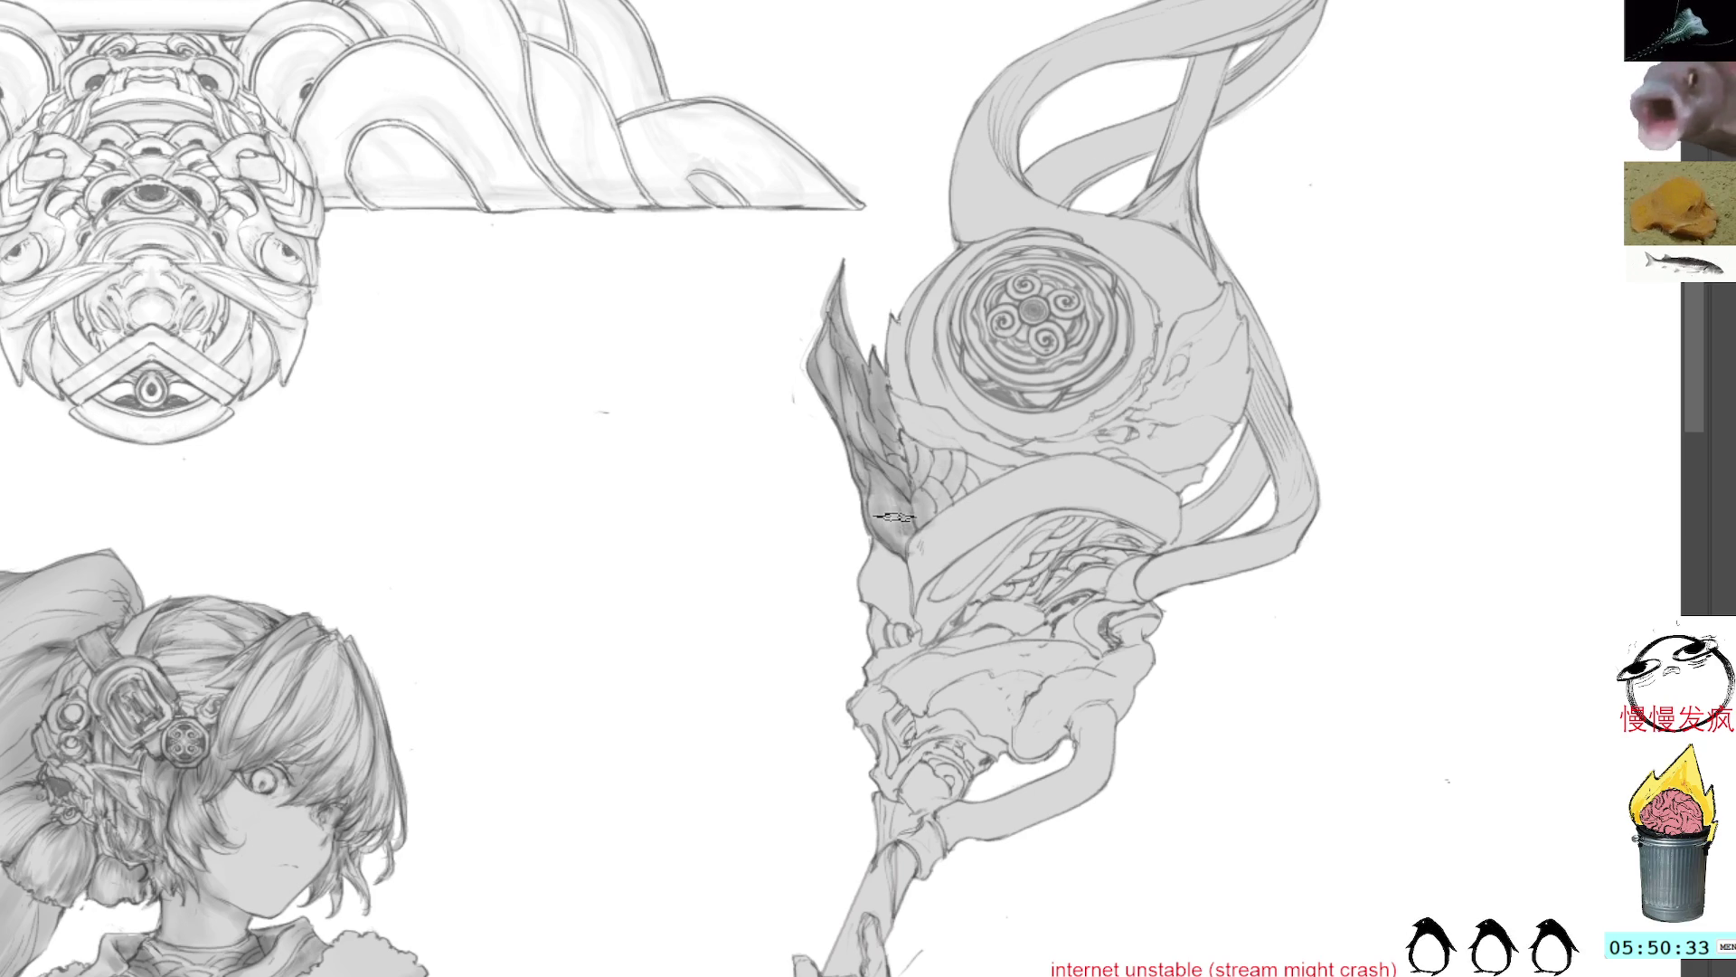
Step: Lasso-select the triangular scaled area beside the staff head's disc
{"action": "mouse_move", "coordinate": [891, 541]}
{"action": "left_mouse_down"}
{"action": "mouse_move", "coordinate": [837, 580]}
{"action": "mouse_move", "coordinate": [769, 571]}
{"action": "left_mouse_up"}
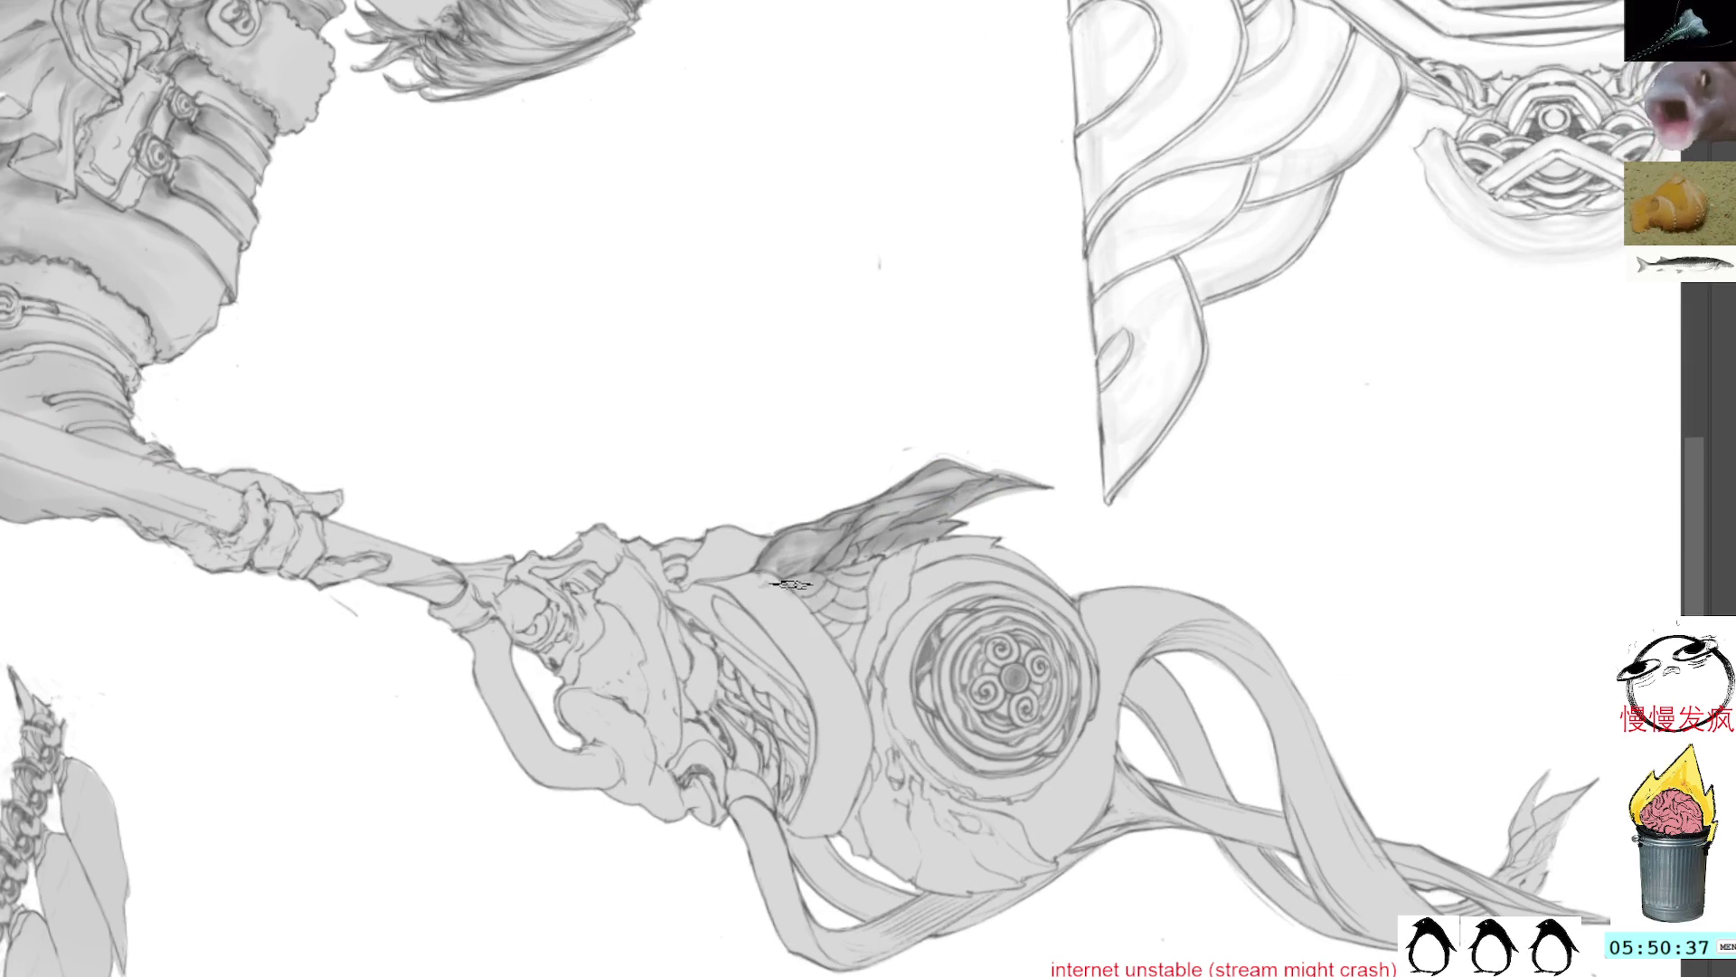
{"action": "mouse_move", "coordinate": [1002, 556]}
{"action": "left_mouse_down"}
{"action": "mouse_move", "coordinate": [1025, 495]}
{"action": "mouse_move", "coordinate": [898, 361]}
{"action": "left_mouse_up"}
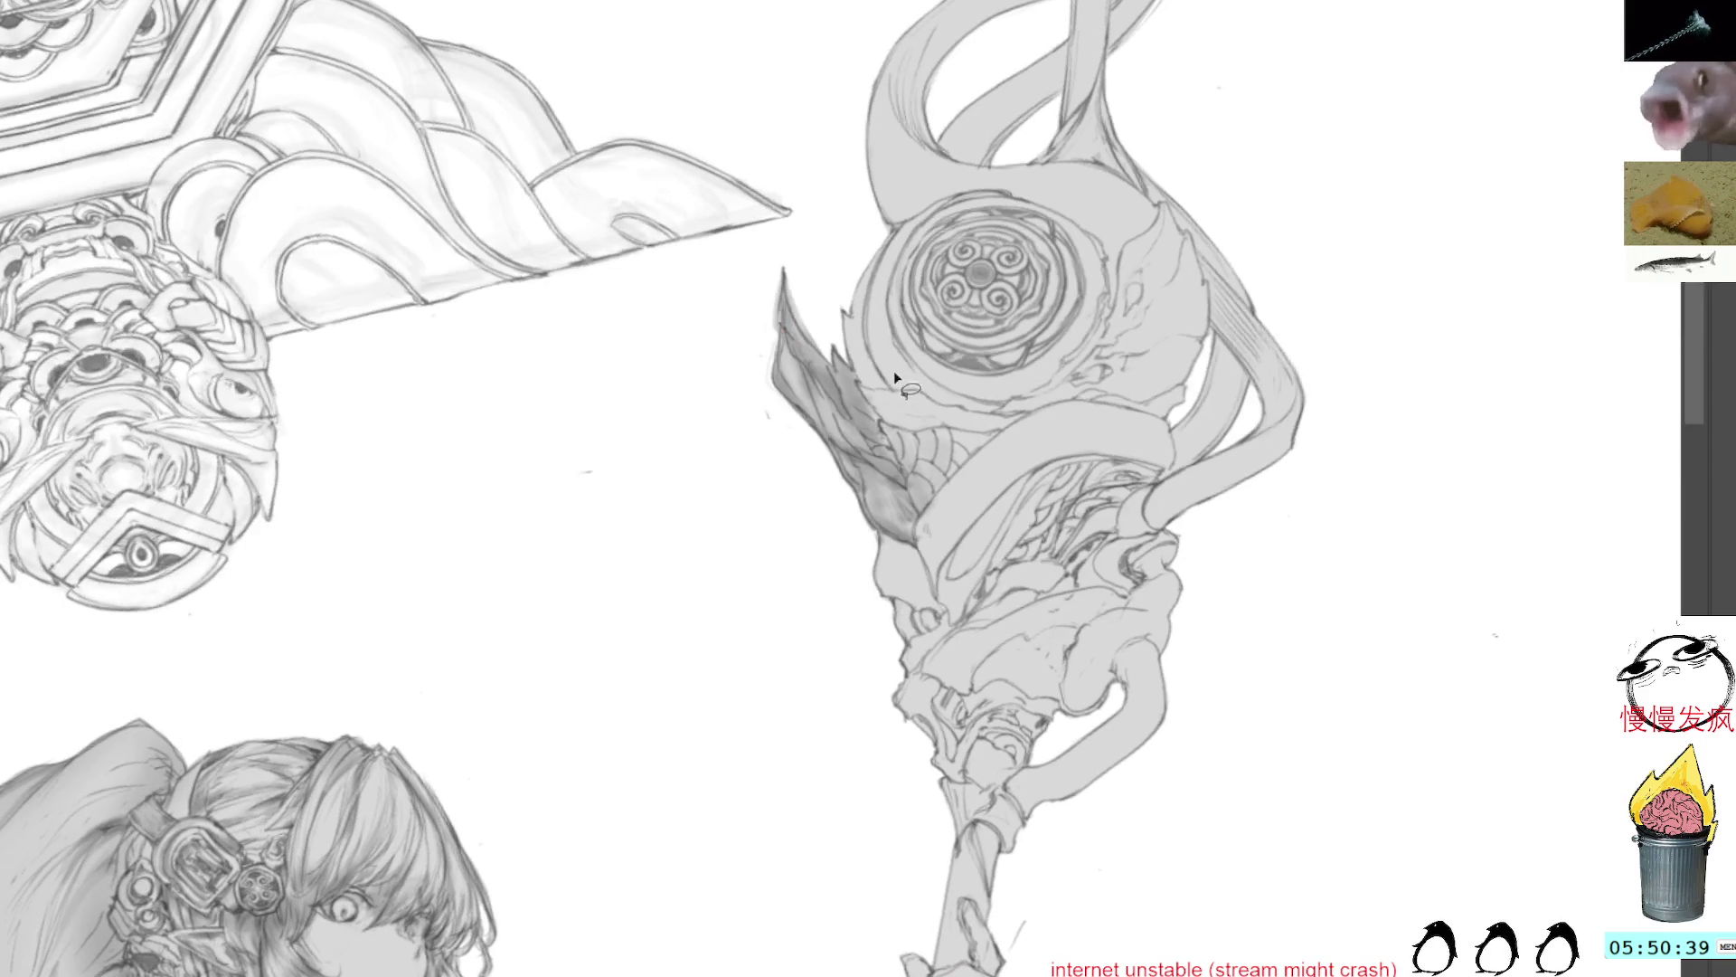
{"action": "mouse_move", "coordinate": [943, 493]}
{"action": "left_mouse_down"}
{"action": "mouse_move", "coordinate": [1006, 436]}
{"action": "mouse_move", "coordinate": [881, 422]}
{"action": "left_mouse_up"}
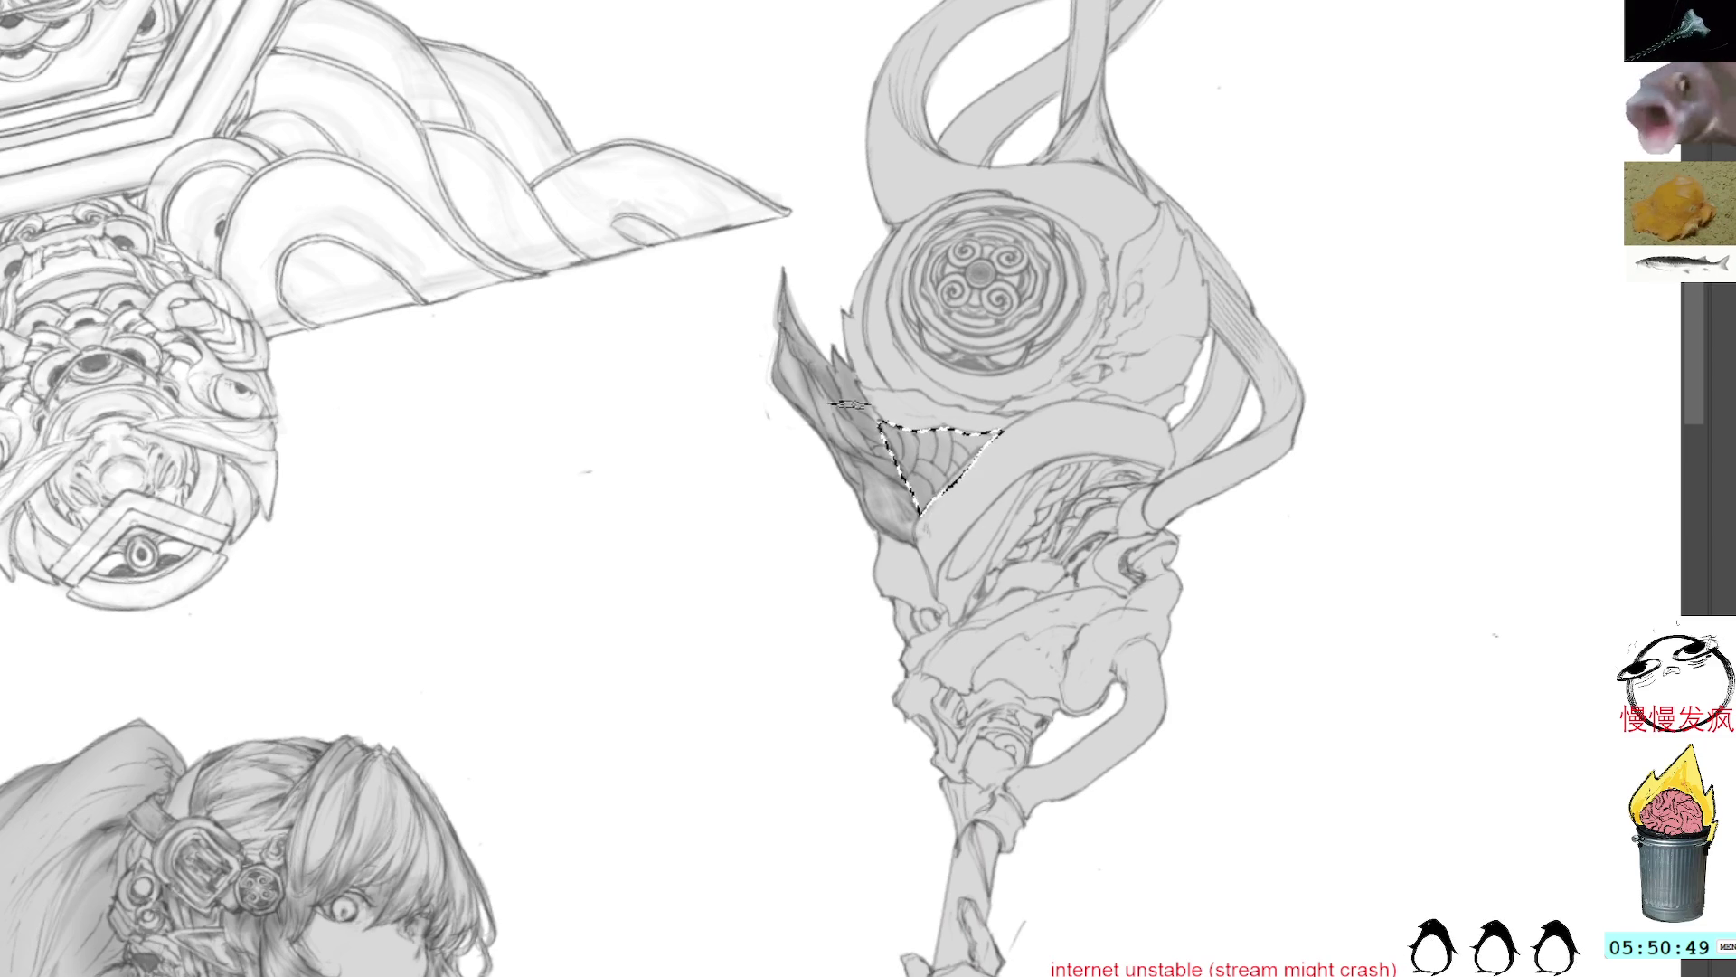
Step: Clear the scale-patch selection and turn the view toward the leaf shape beside the staff head
{"action": "mouse_move", "coordinate": [1335, 100]}
{"action": "left_mouse_down"}
{"action": "mouse_move", "coordinate": [1396, 329]}
{"action": "mouse_move", "coordinate": [1118, 764]}
{"action": "left_mouse_up"}
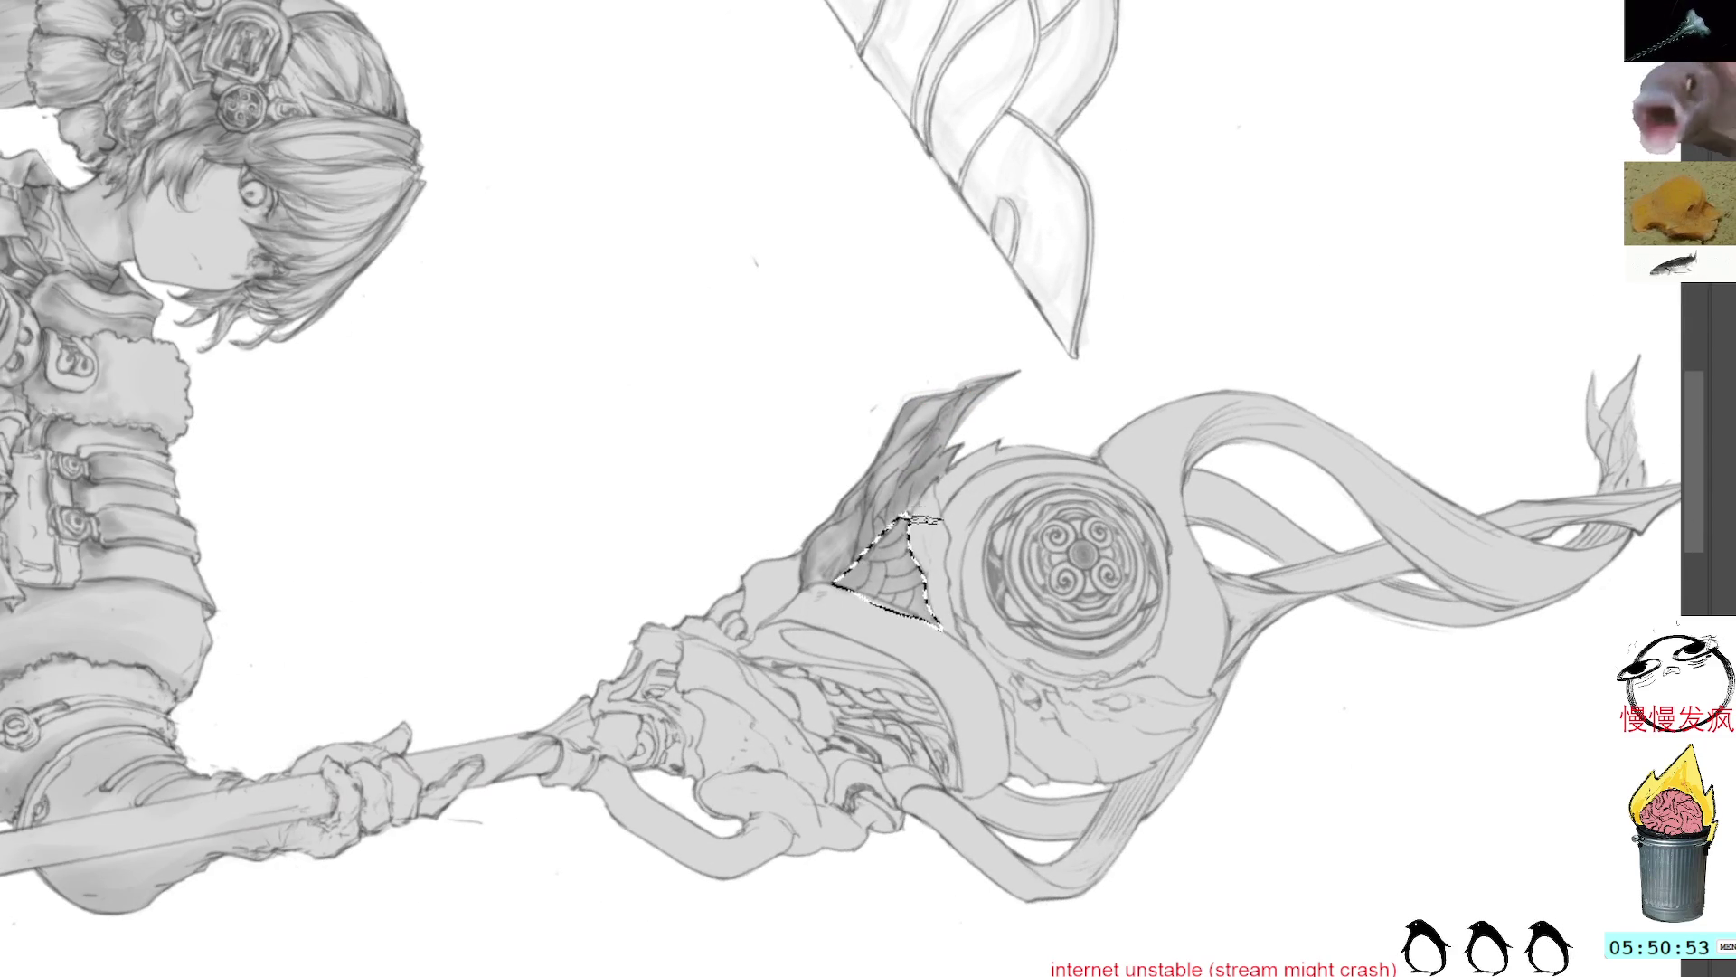
{"action": "mouse_move", "coordinate": [1051, 422]}
{"action": "left_mouse_down"}
{"action": "mouse_move", "coordinate": [1083, 446]}
{"action": "mouse_move", "coordinate": [894, 391]}
{"action": "left_mouse_up"}
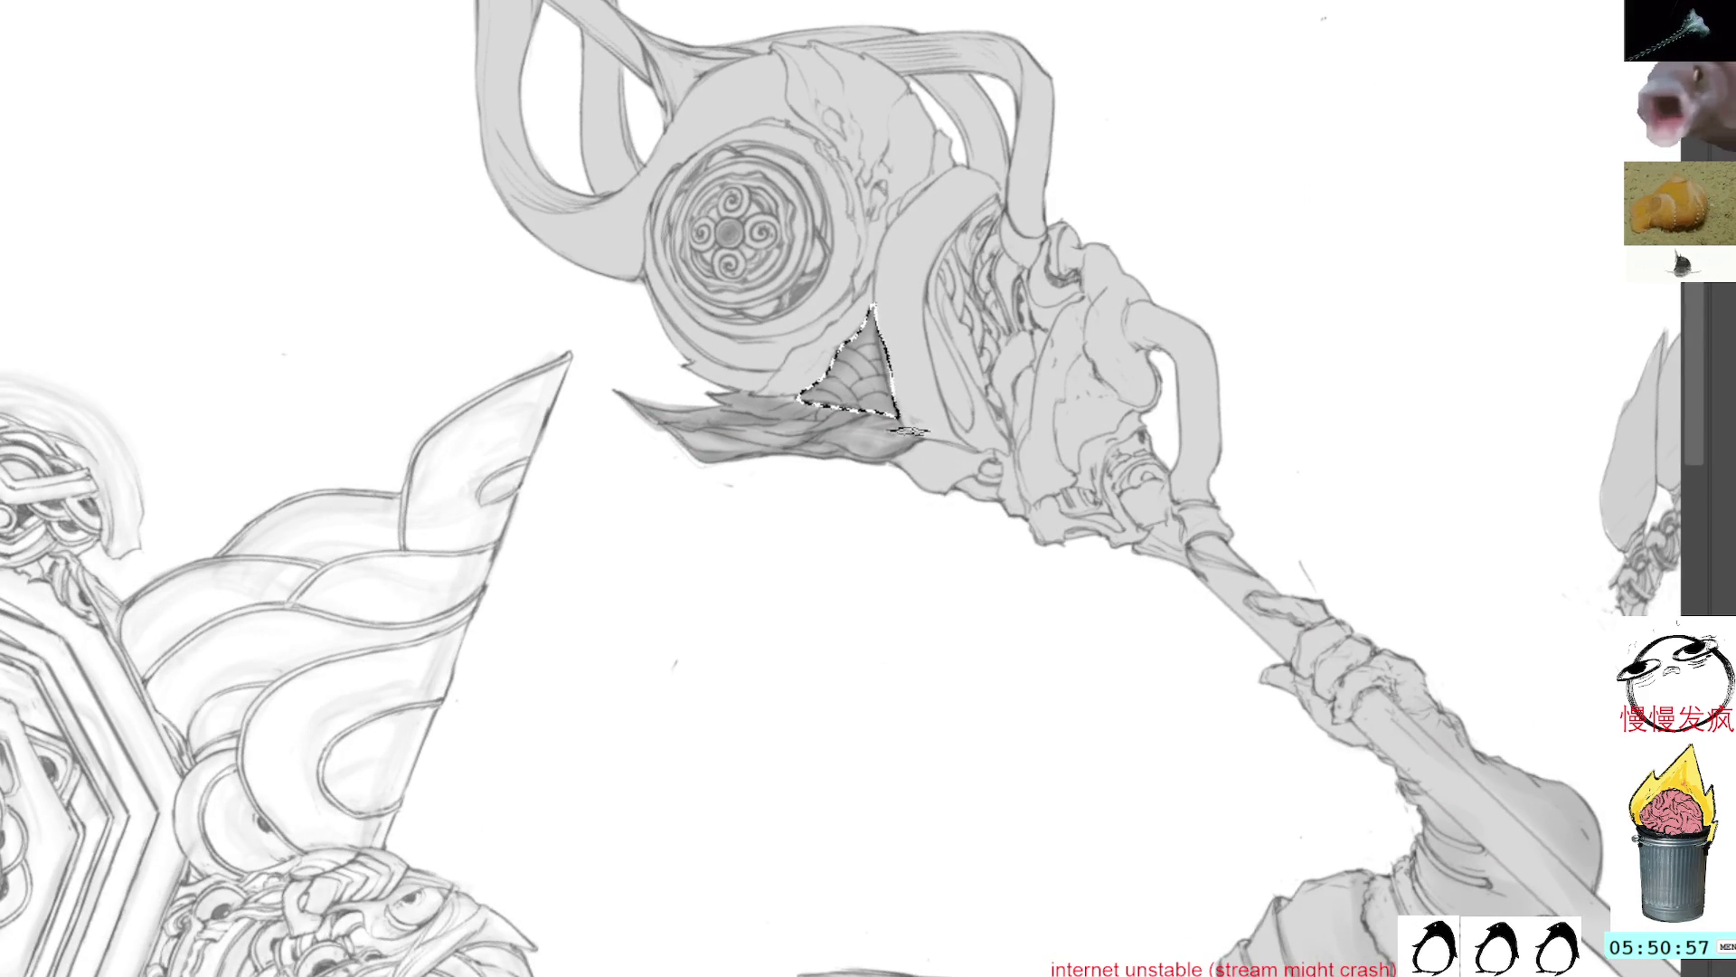
{"action": "key", "text": "ctrl+d"}
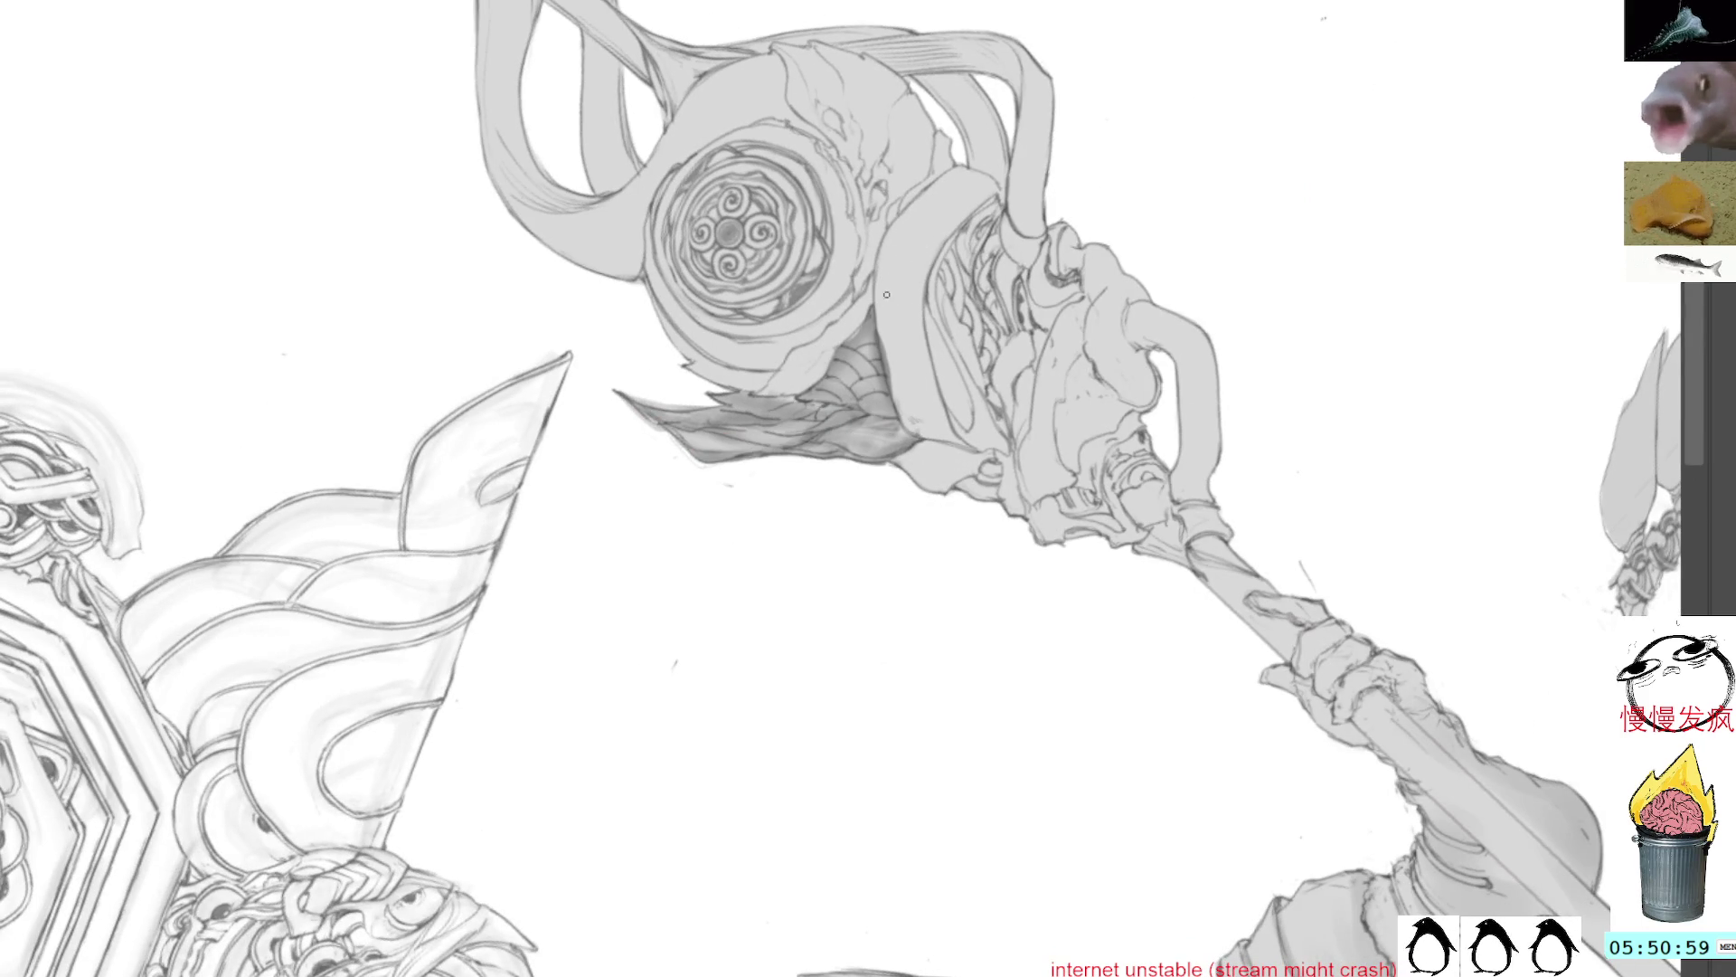
{"action": "left_click_drag", "start_coordinate": [853, 333], "coordinate": [948, 434]}
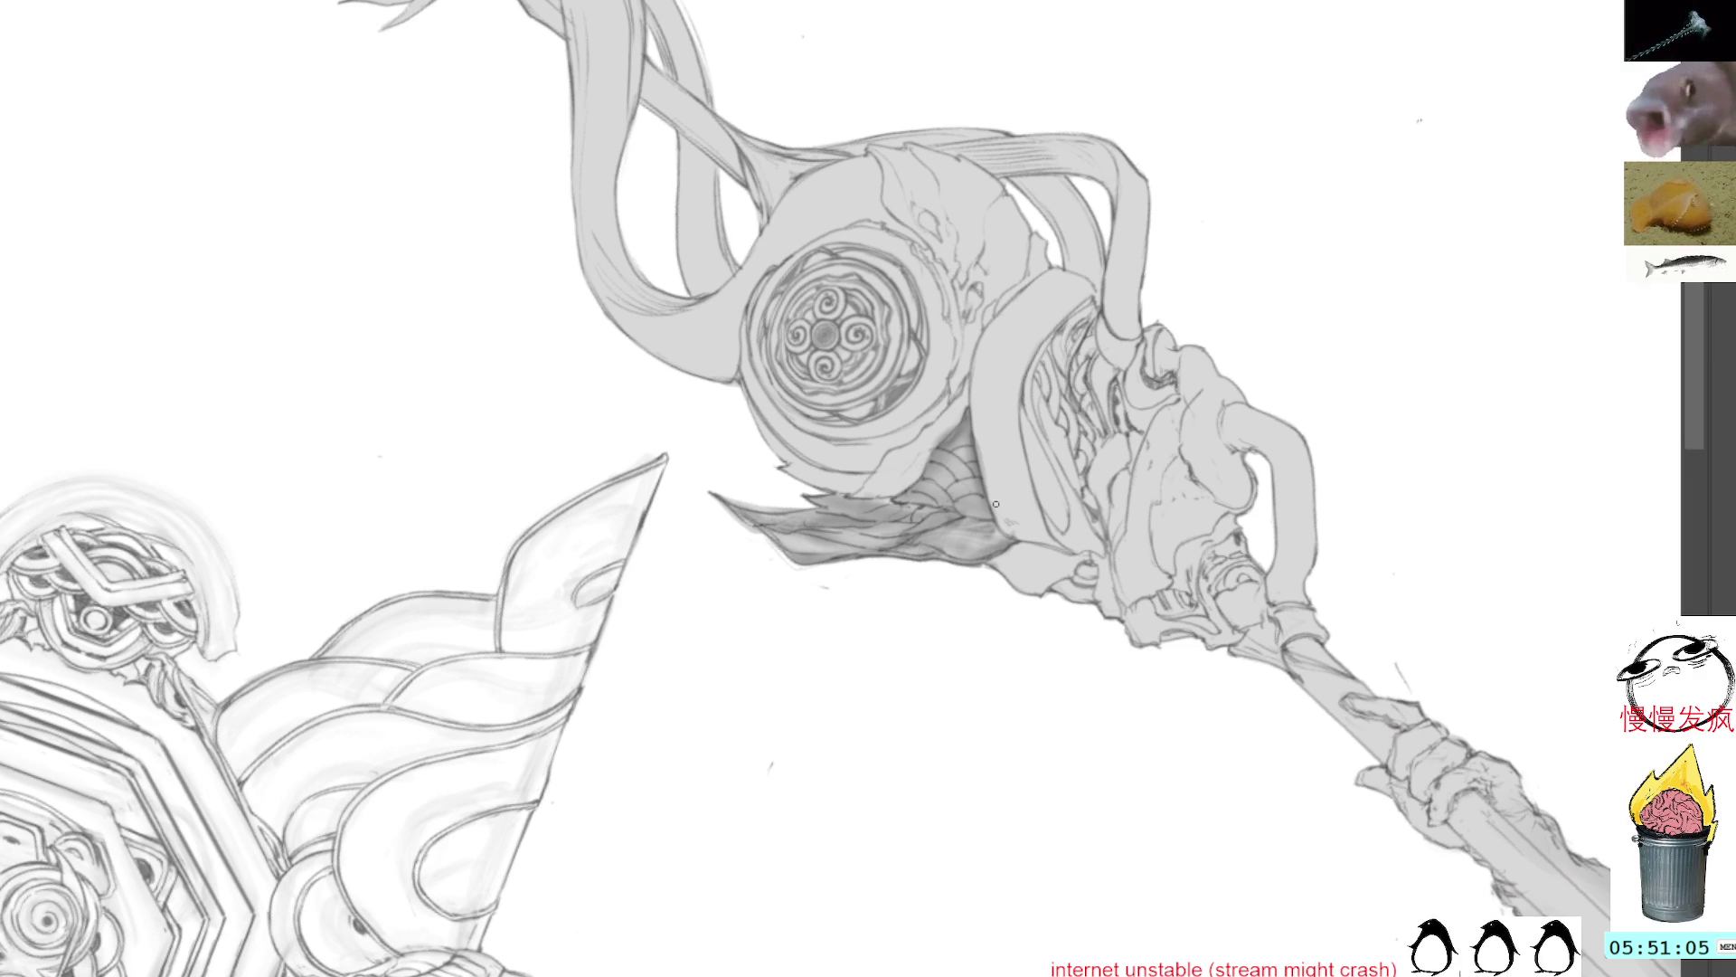
{"action": "mouse_move", "coordinate": [990, 465]}
{"action": "left_mouse_down"}
{"action": "mouse_move", "coordinate": [949, 379]}
{"action": "mouse_move", "coordinate": [877, 307]}
{"action": "mouse_move", "coordinate": [846, 466]}
{"action": "mouse_move", "coordinate": [918, 447]}
{"action": "mouse_move", "coordinate": [918, 346]}
{"action": "mouse_move", "coordinate": [890, 303]}
{"action": "left_mouse_up"}
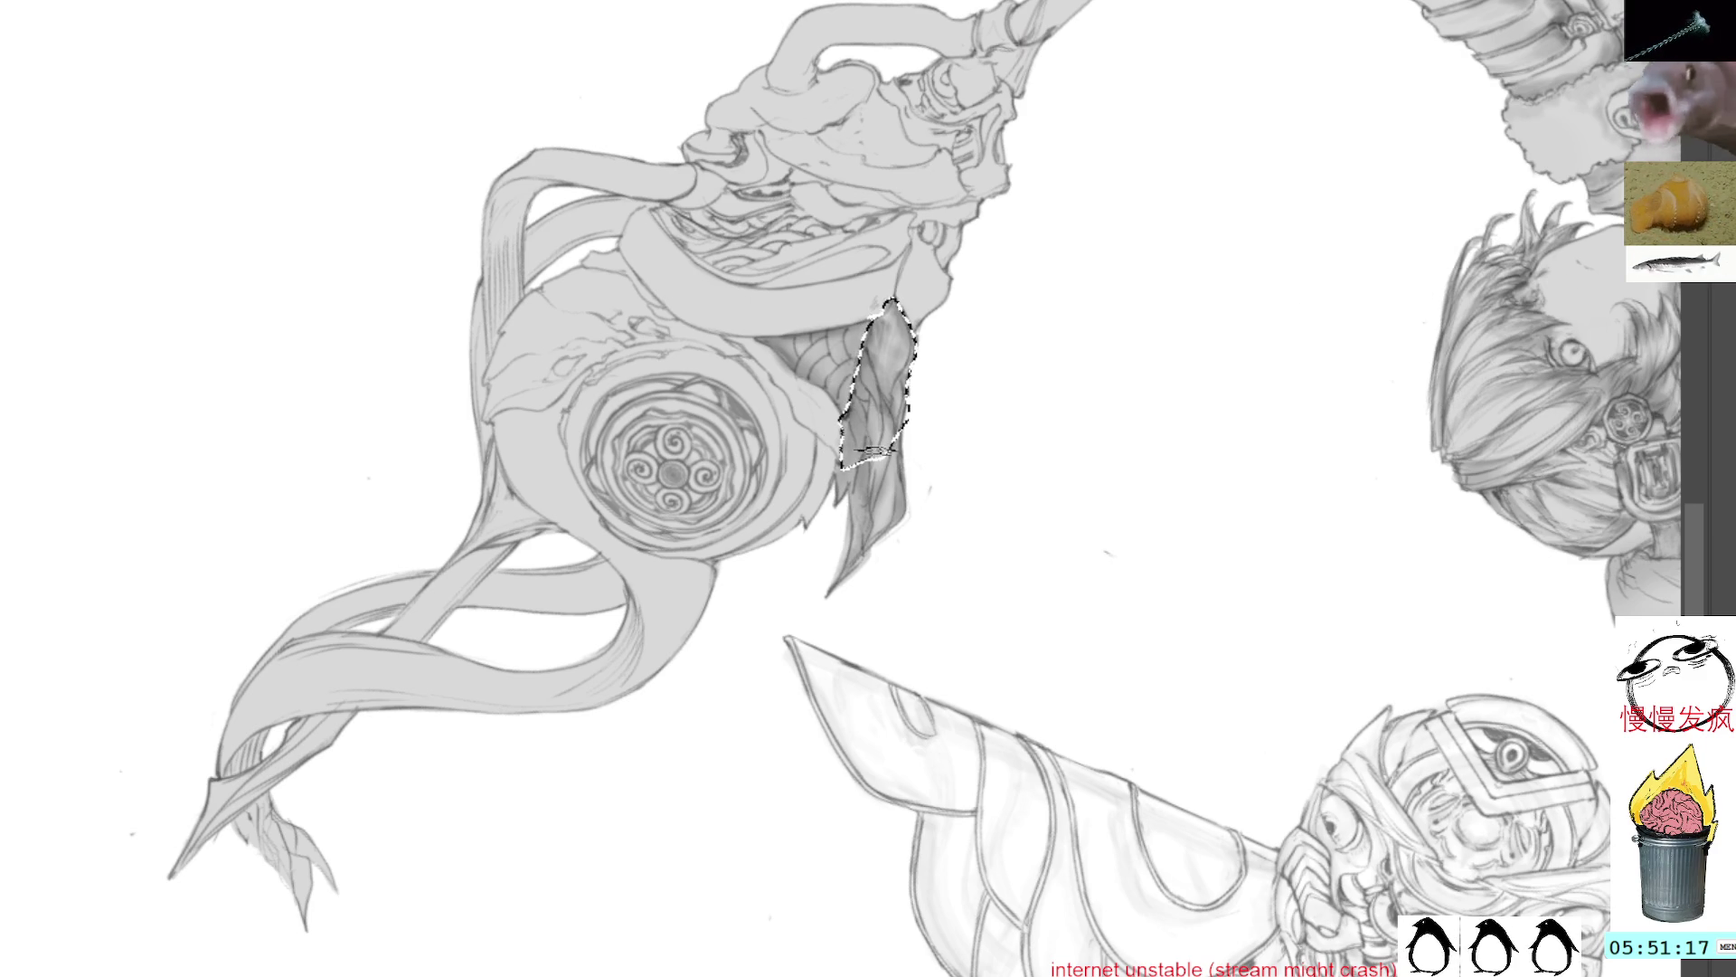
{"action": "key", "text": "ctrl+d"}
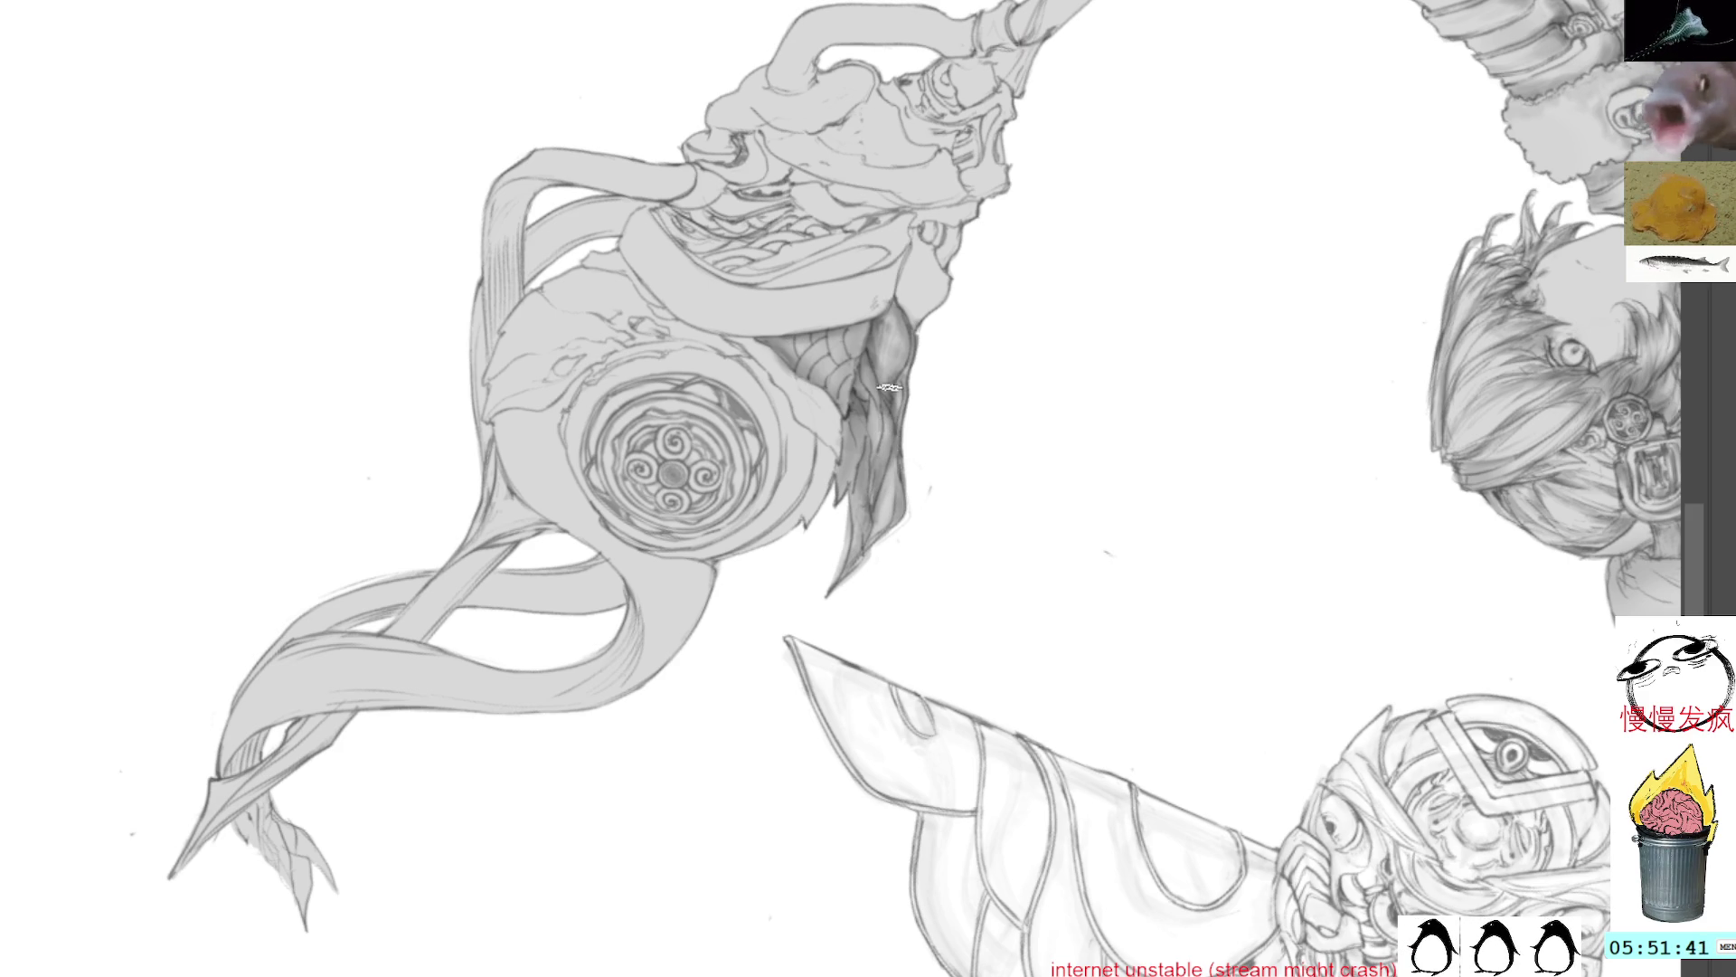
Step: Paint a dark stroke on the leaf lobe, then tilt the canvas slightly counter-clockwise
{"action": "left_click_drag", "start_coordinate": [884, 421], "coordinate": [882, 414]}
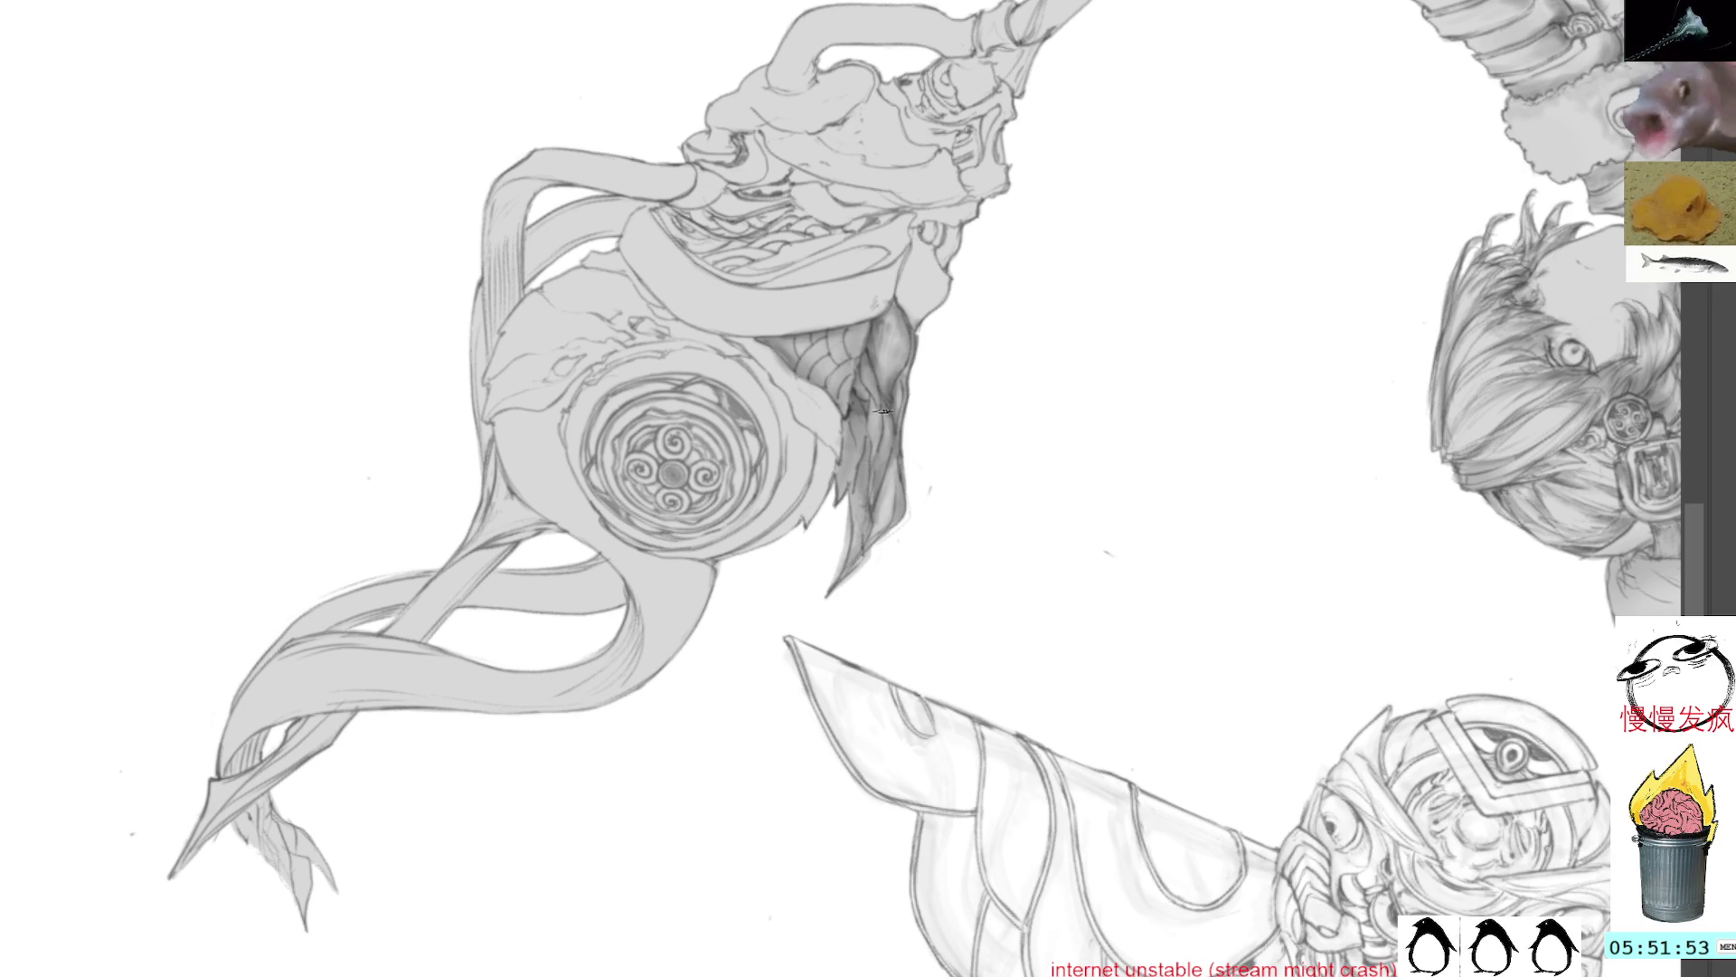
{"action": "right_click", "coordinate": [881, 479]}
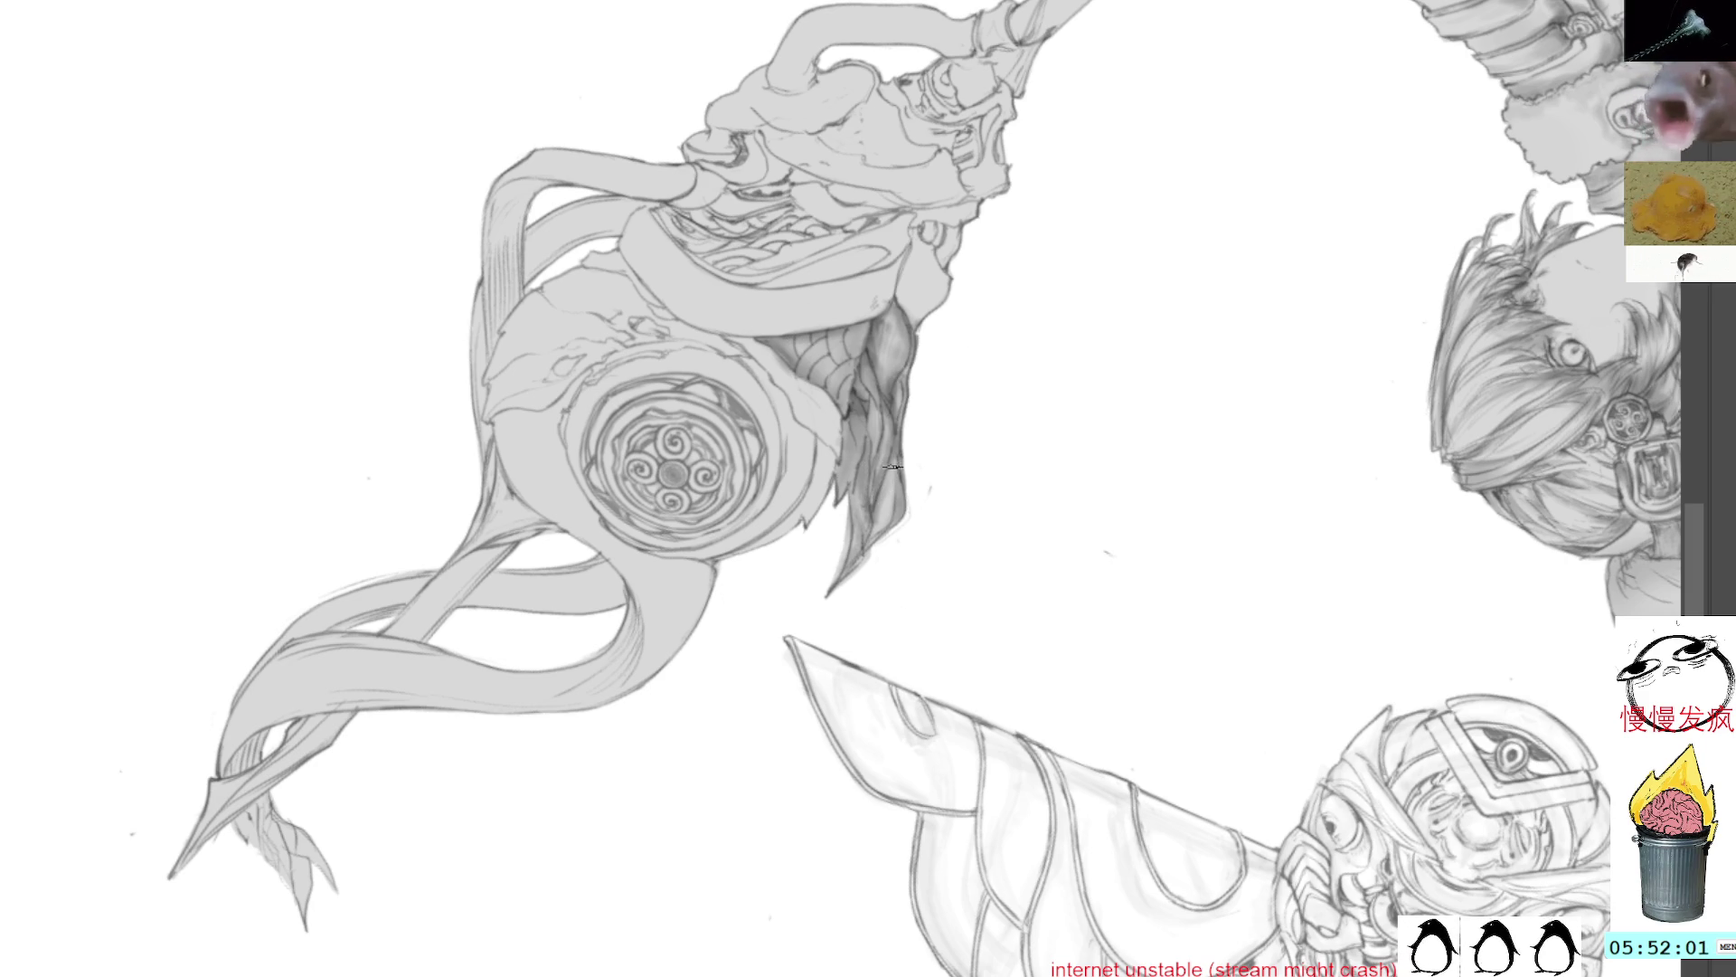
{"action": "key", "text": "4"}
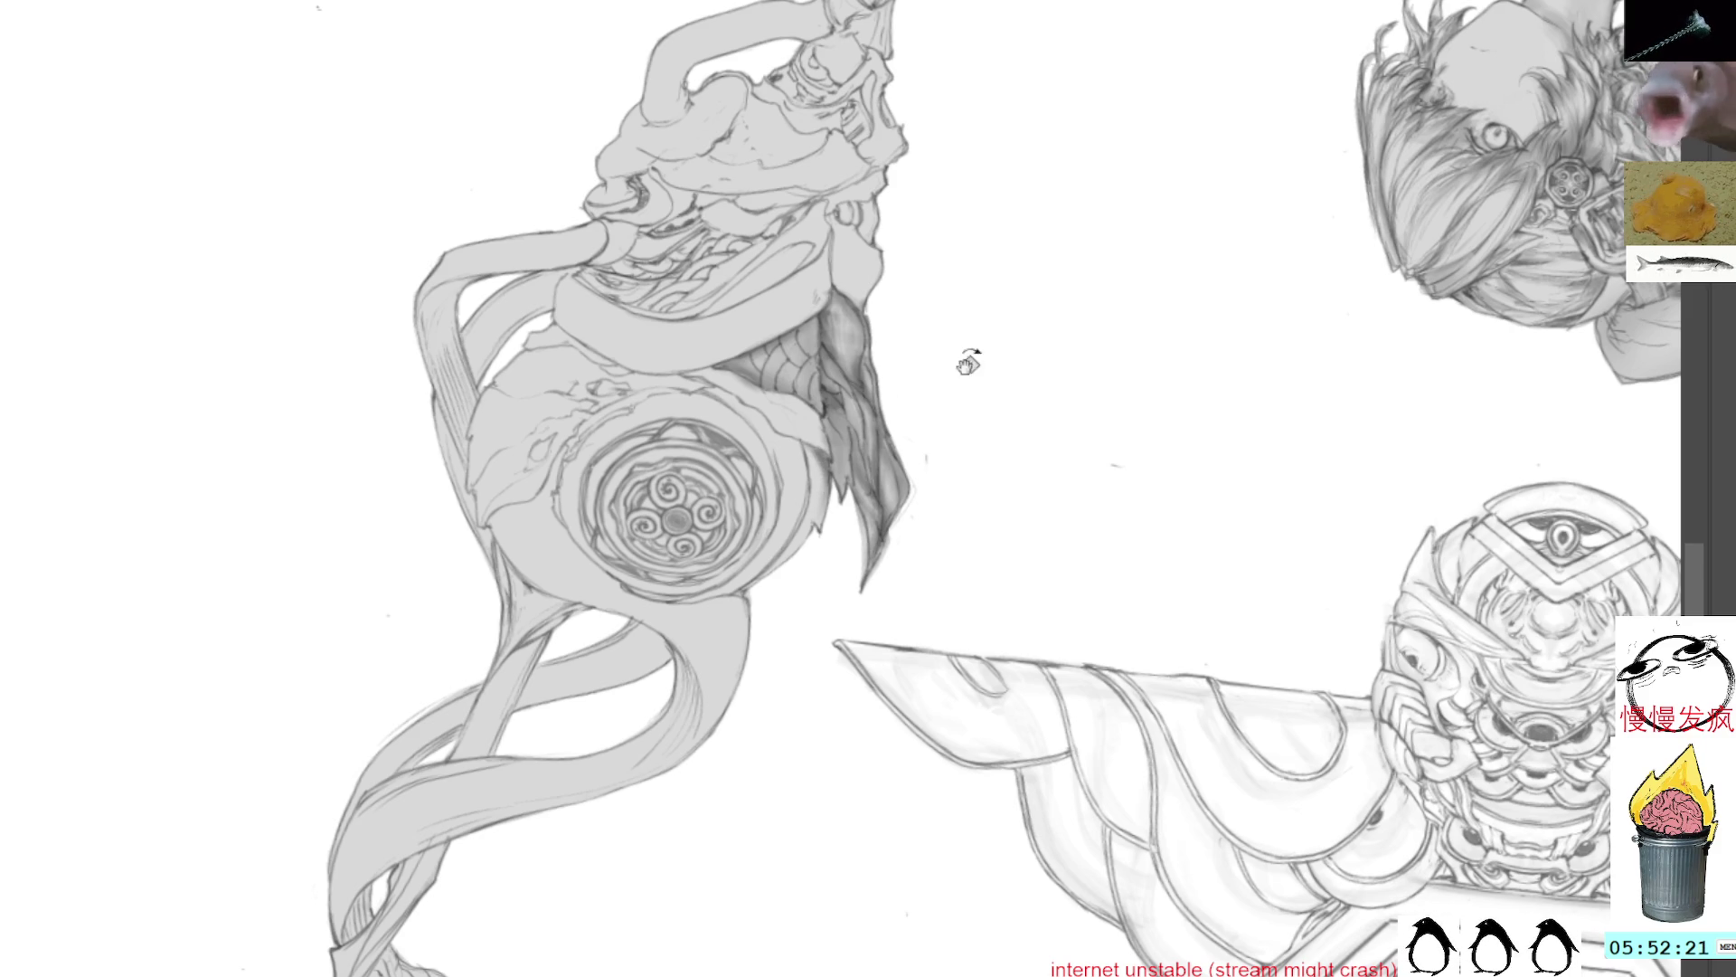
{"action": "left_click_drag", "start_coordinate": [829, 461], "coordinate": [847, 278]}
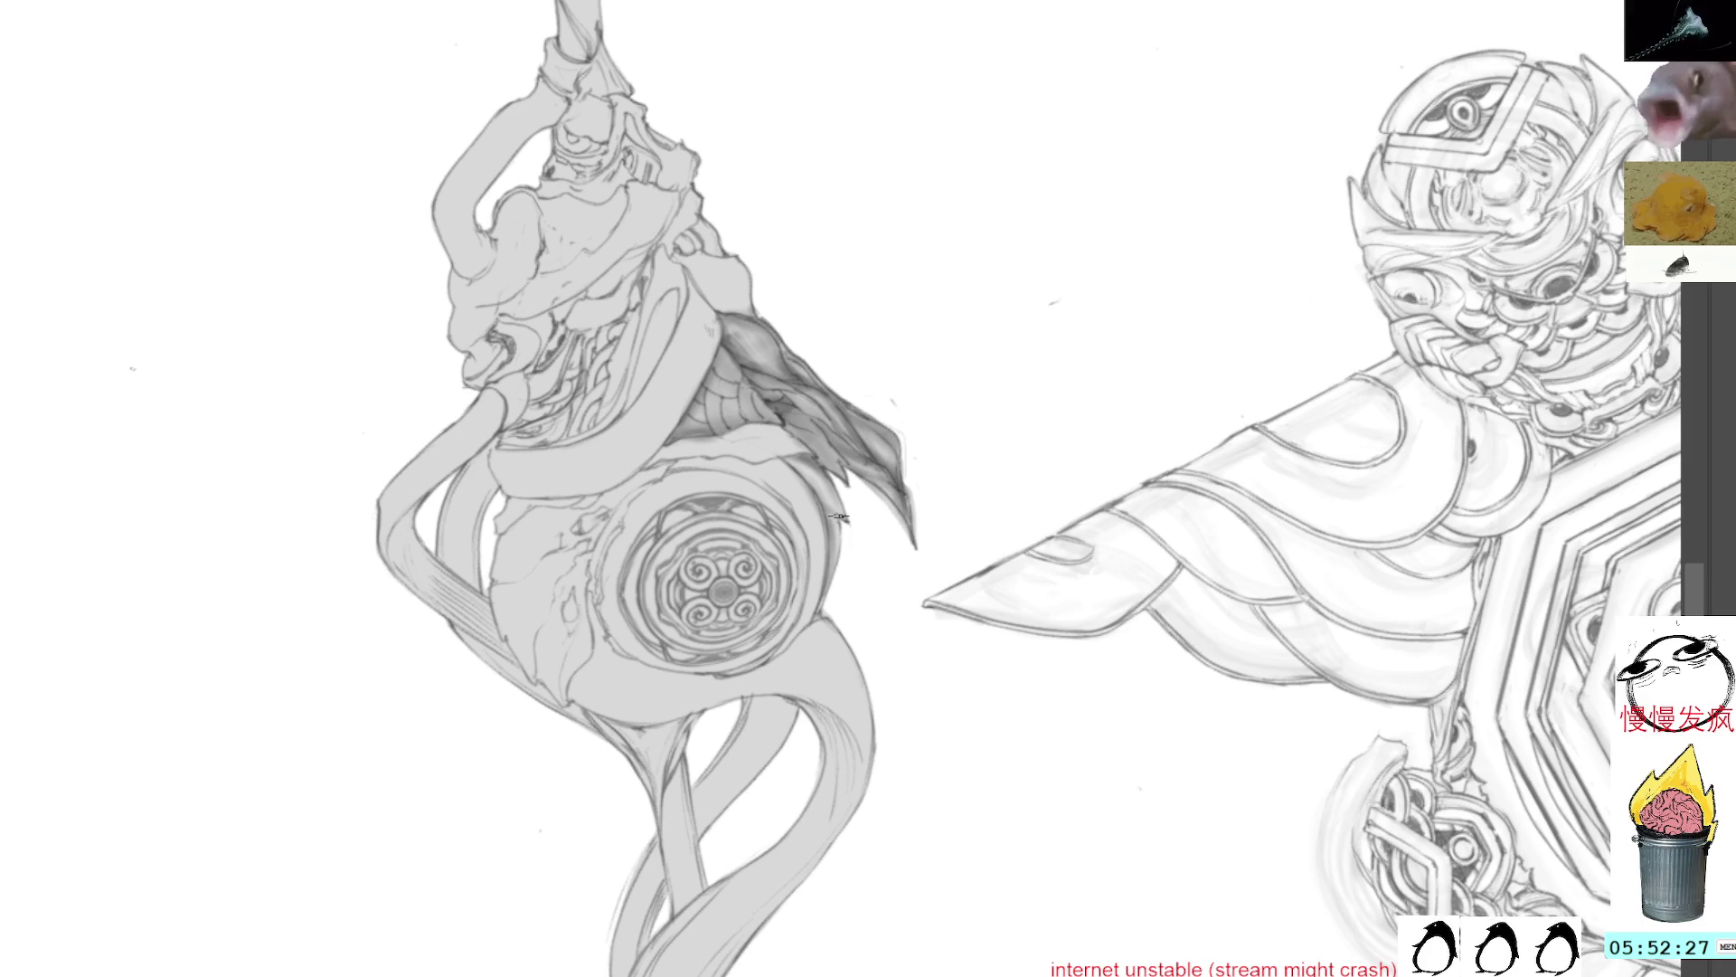
{"action": "key", "text": "alt"}
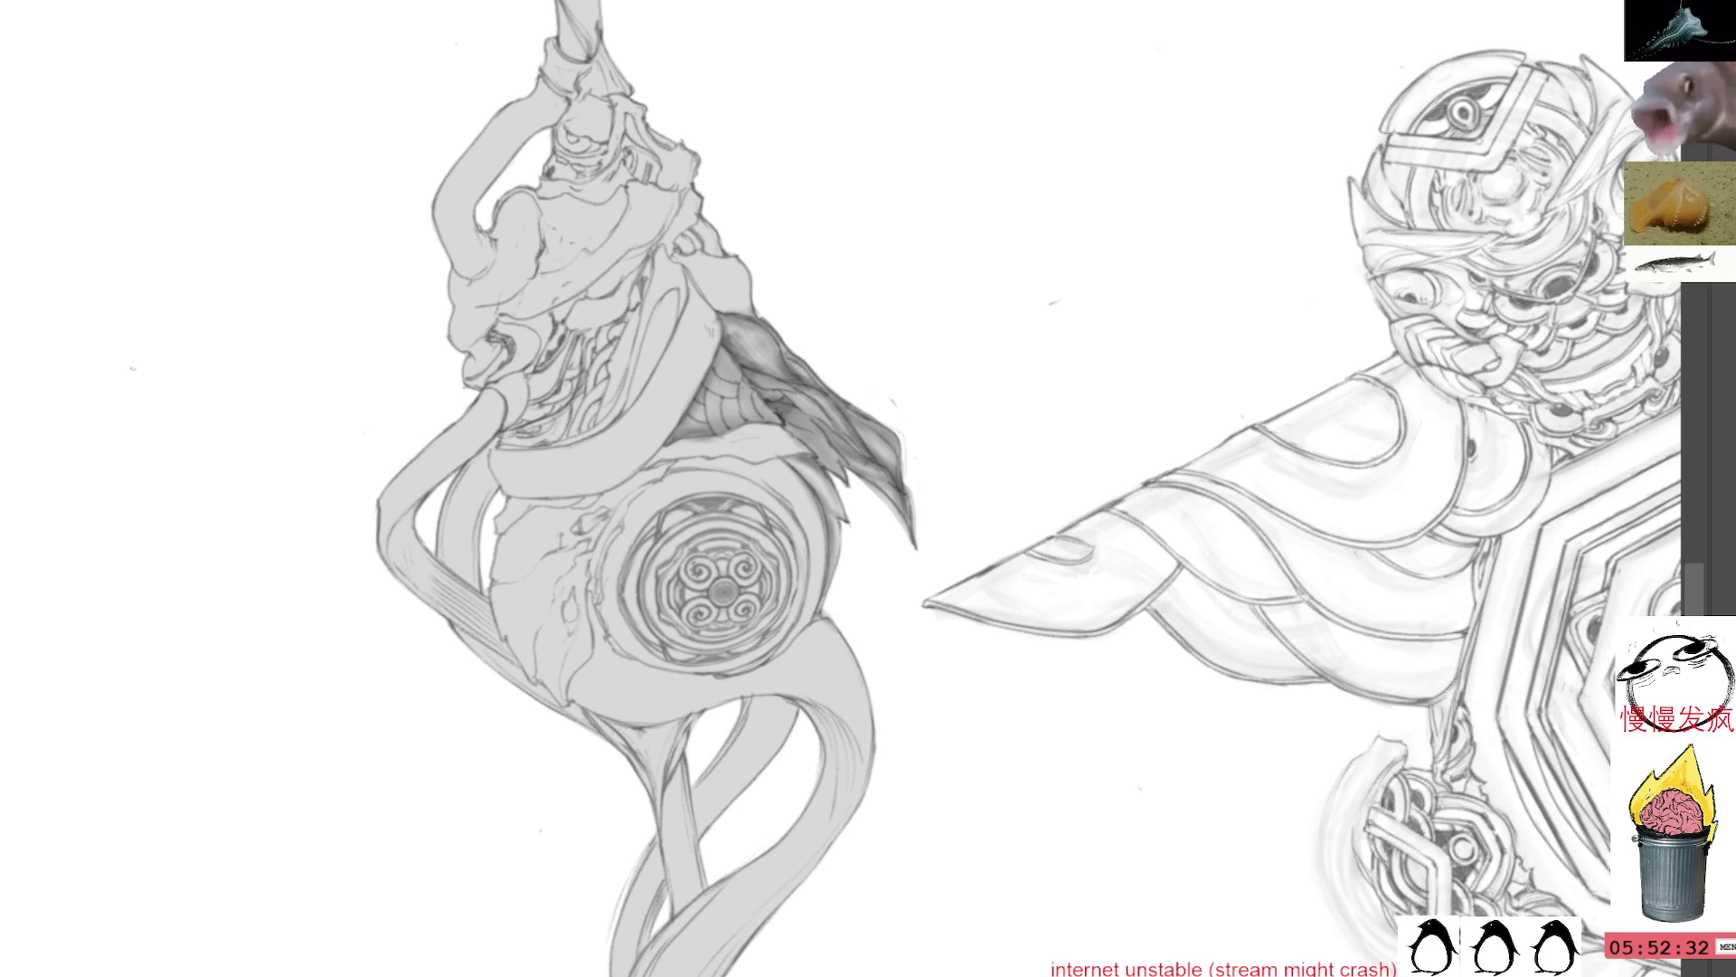
{"action": "mouse_move", "coordinate": [771, 321]}
{"action": "left_mouse_down"}
{"action": "mouse_move", "coordinate": [918, 241]}
{"action": "mouse_move", "coordinate": [651, 294]}
{"action": "left_mouse_up"}
{"action": "mouse_move", "coordinate": [874, 495]}
{"action": "left_mouse_down"}
{"action": "mouse_move", "coordinate": [855, 472]}
{"action": "mouse_move", "coordinate": [832, 480]}
{"action": "left_mouse_up"}
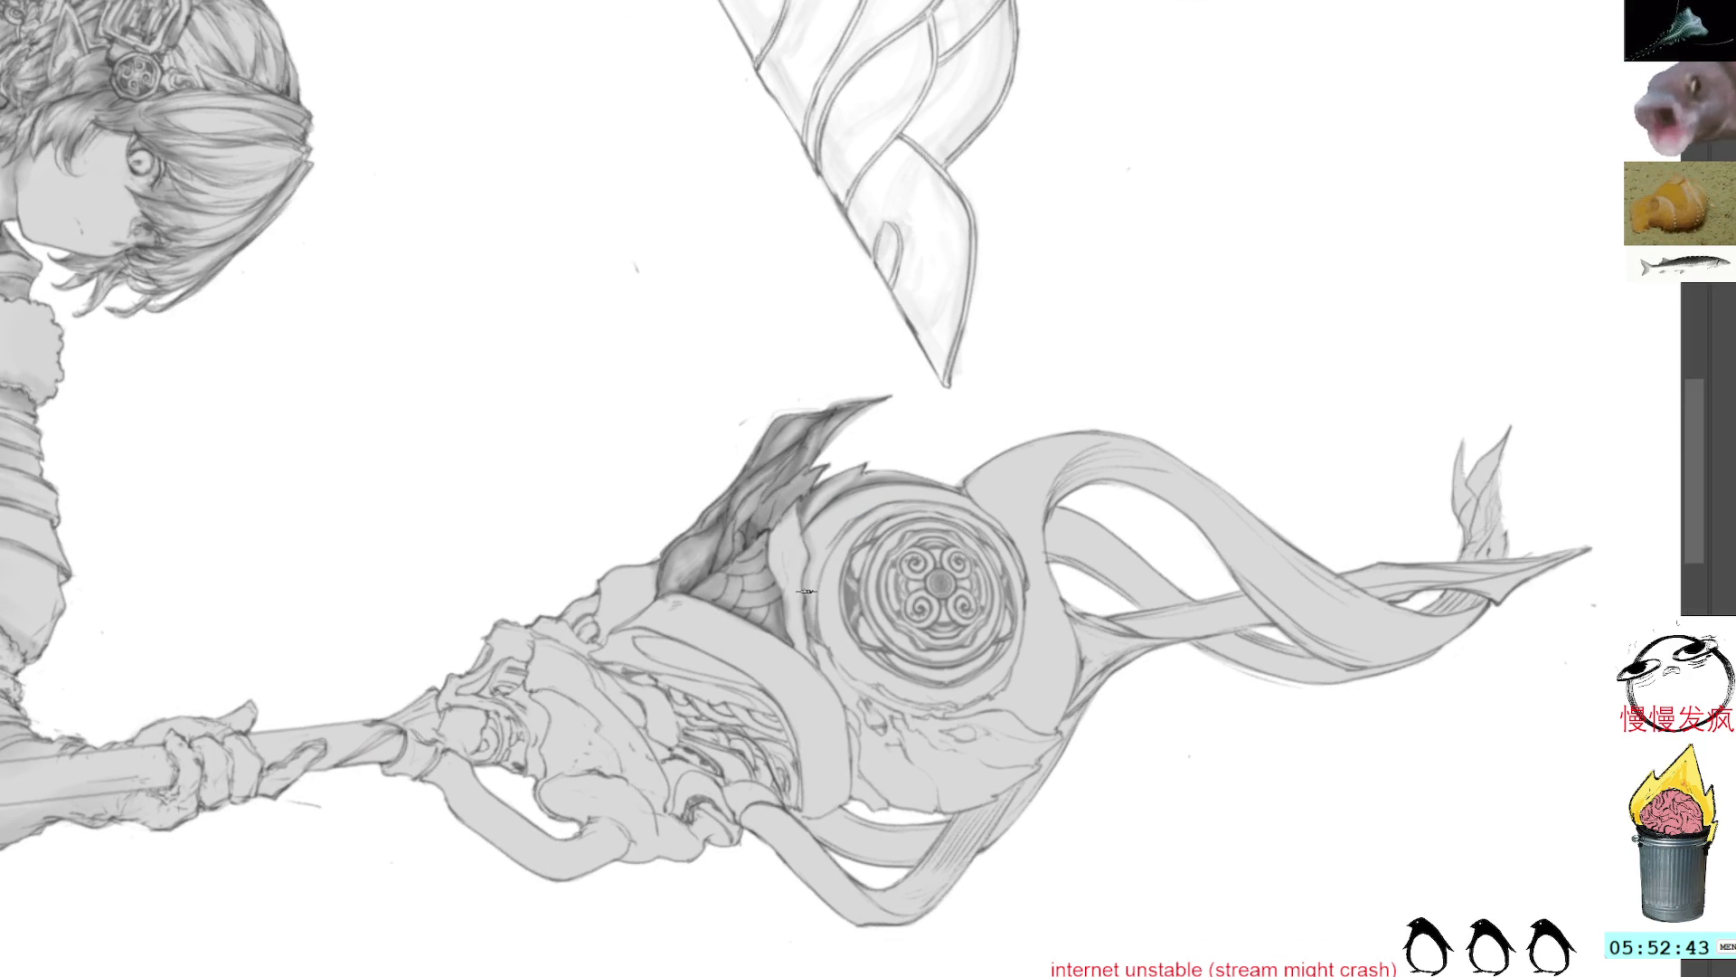
{"action": "key", "text": "Delete"}
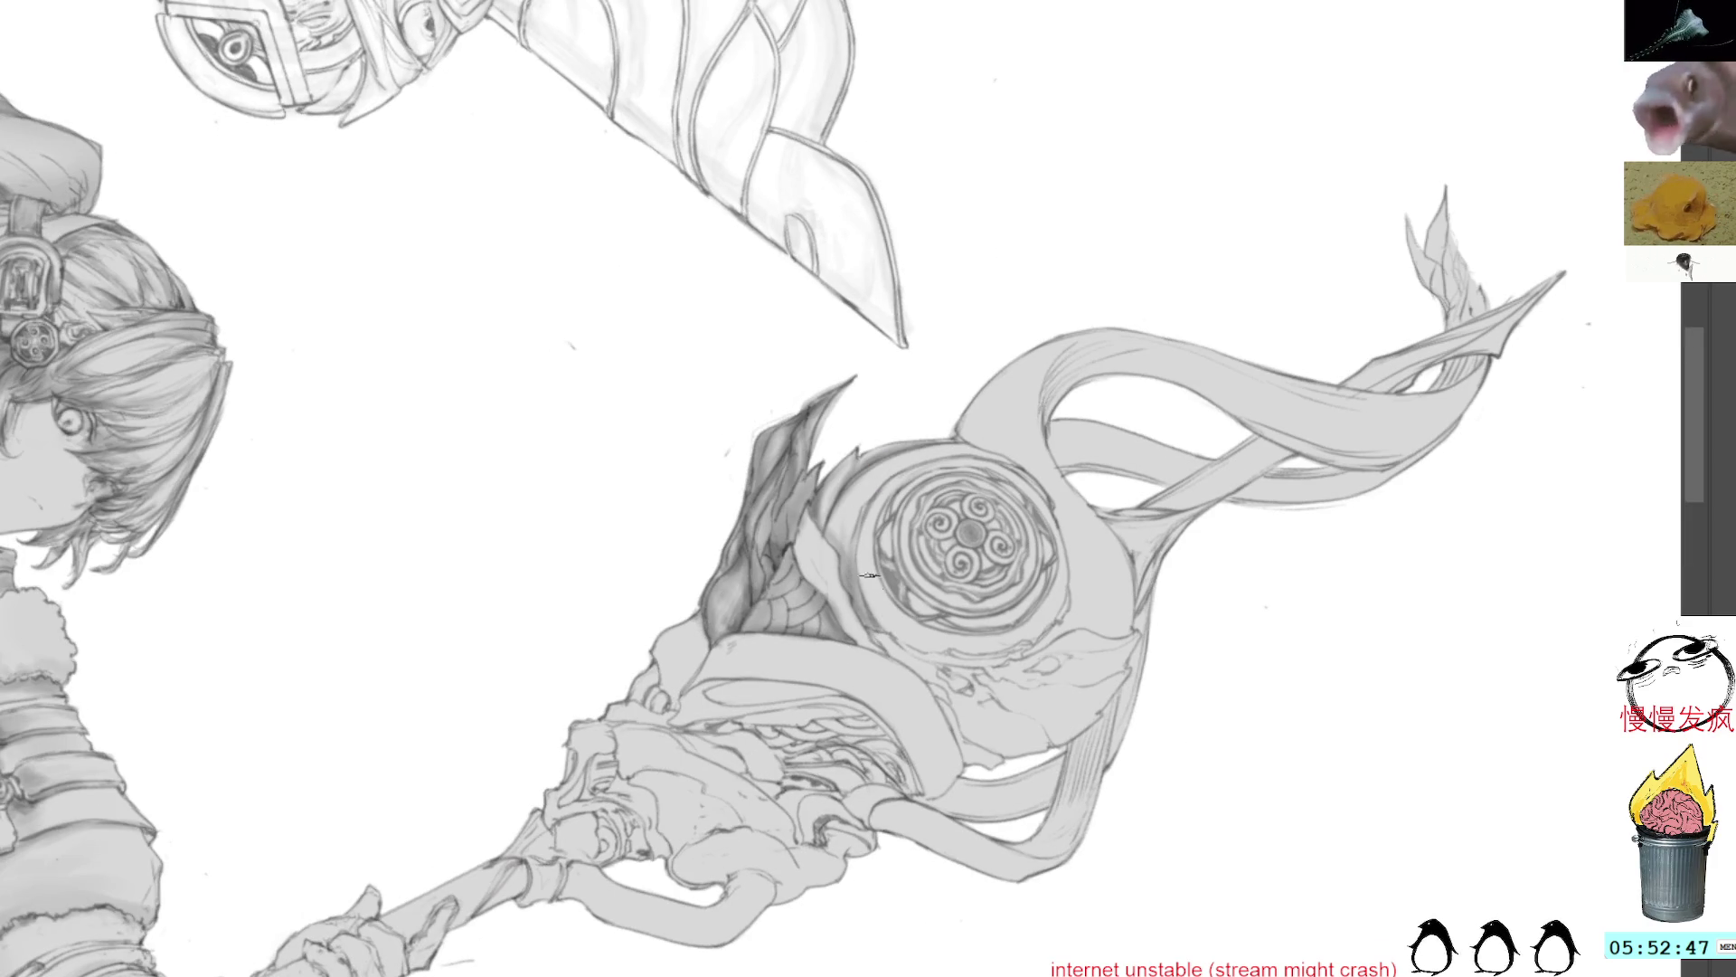
{"action": "mouse_move", "coordinate": [864, 504]}
{"action": "left_mouse_down"}
{"action": "mouse_move", "coordinate": [905, 183]}
{"action": "mouse_move", "coordinate": [820, 395]}
{"action": "left_mouse_up"}
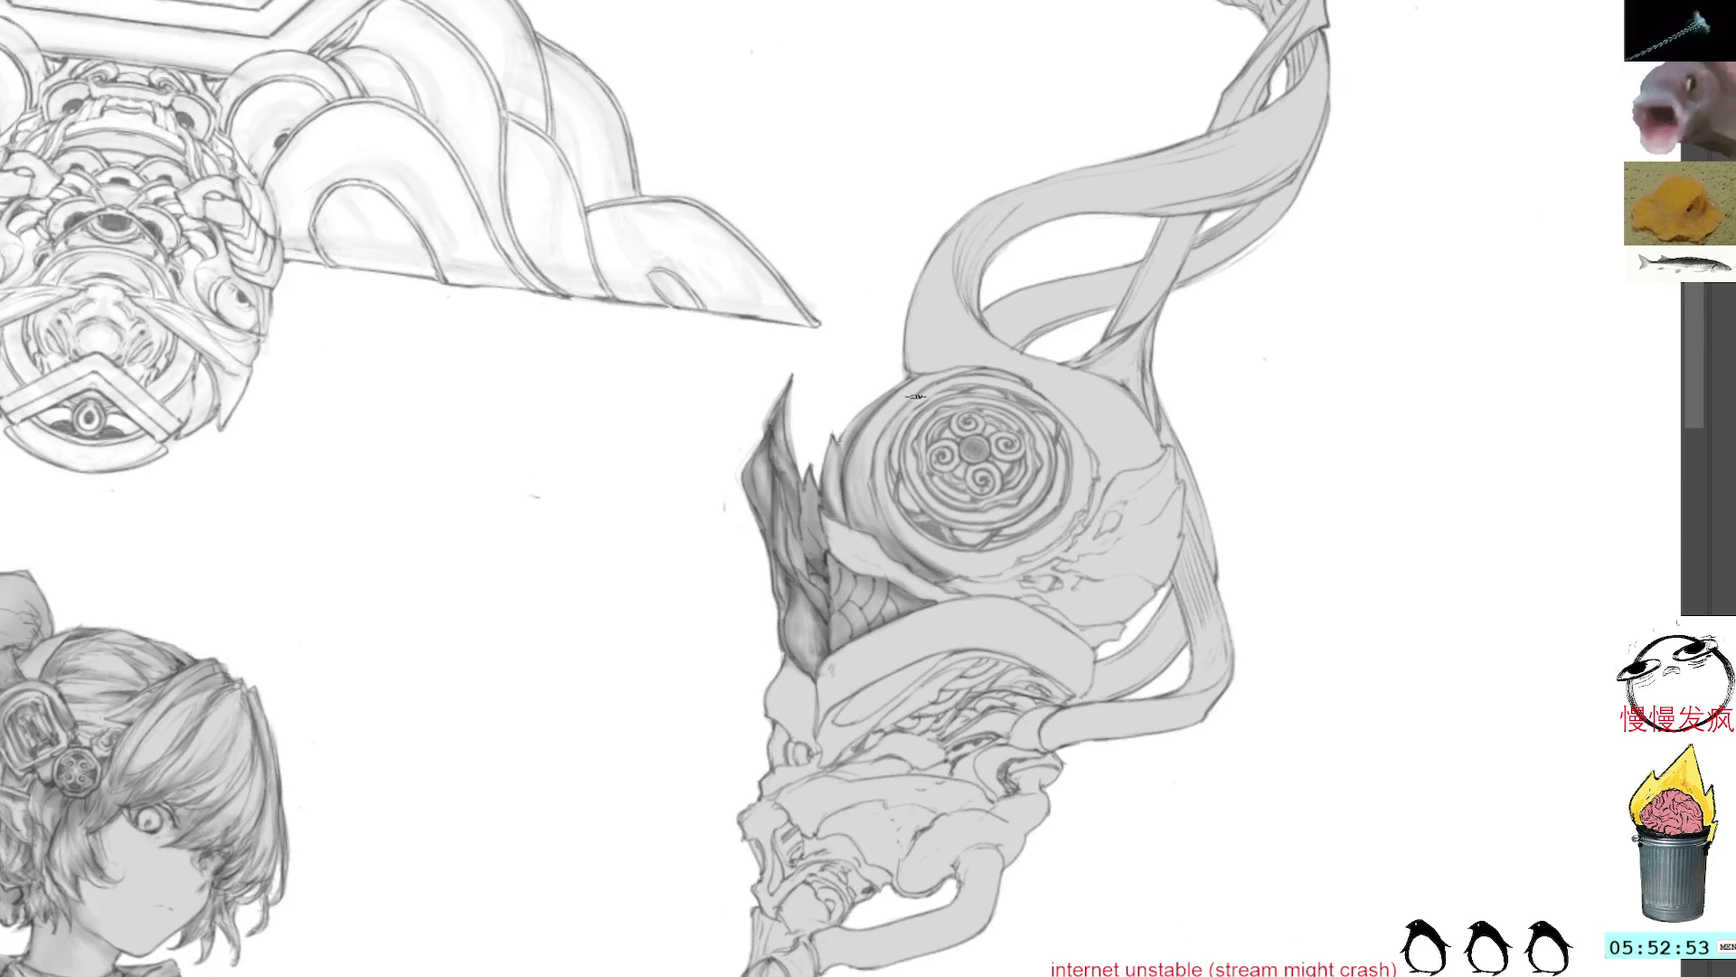
{"action": "left_click_drag", "start_coordinate": [882, 487], "coordinate": [959, 380]}
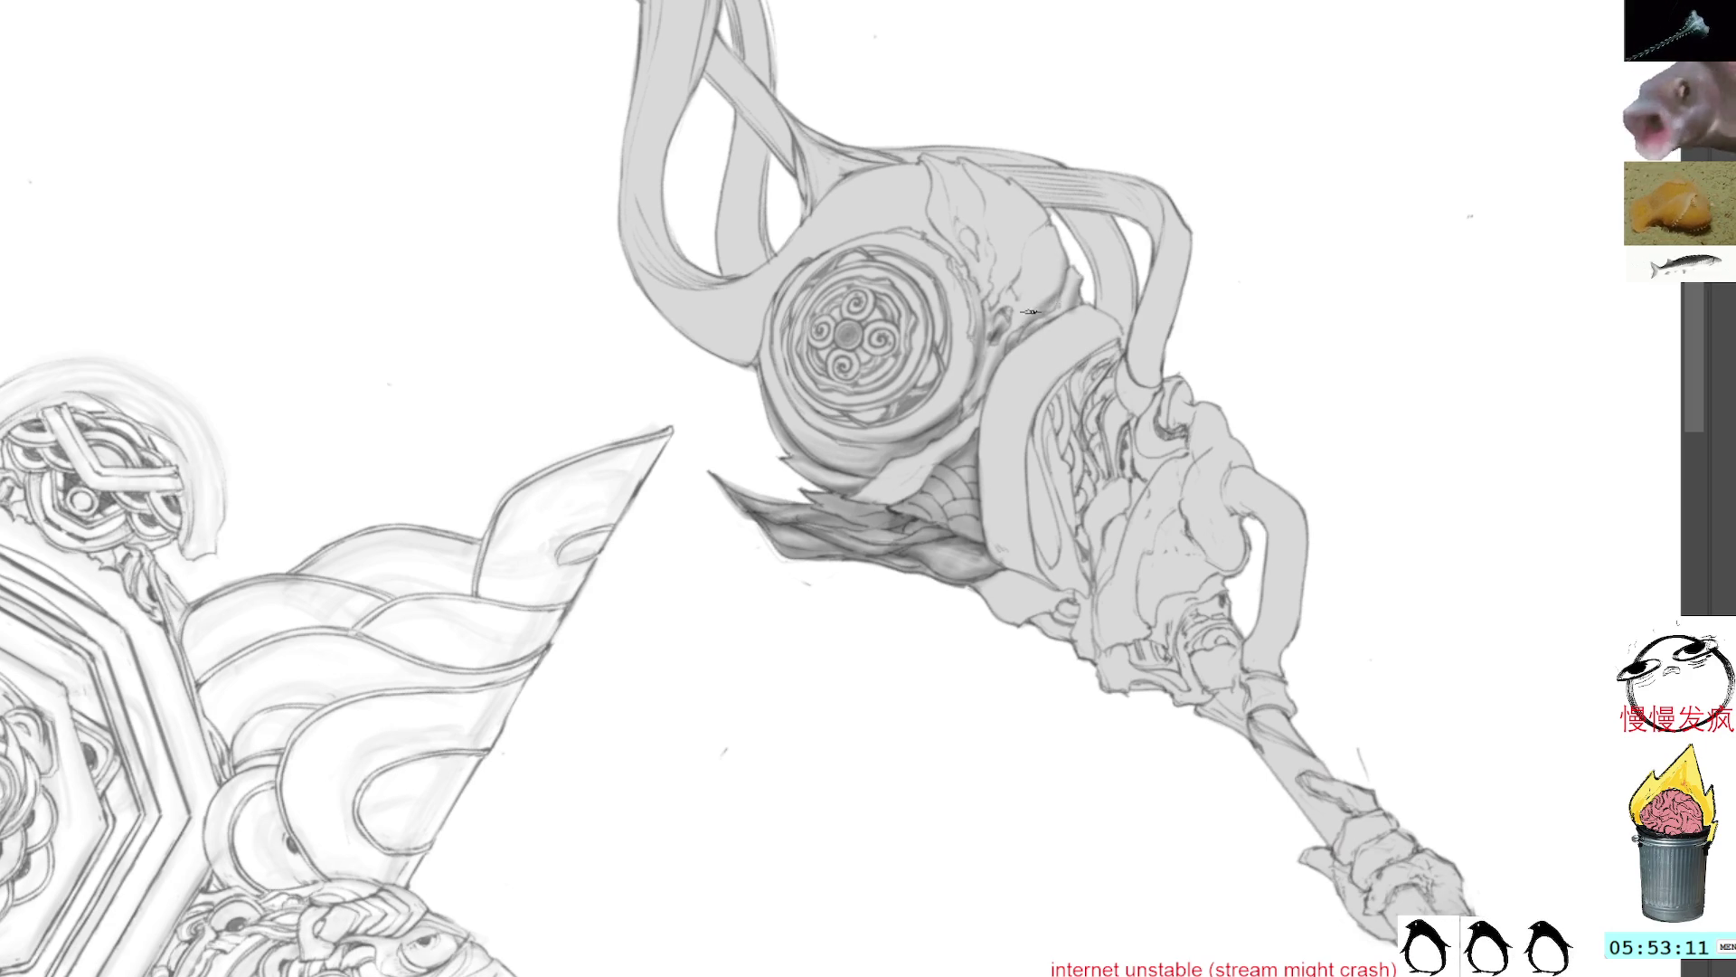
{"action": "key", "text": "alt"}
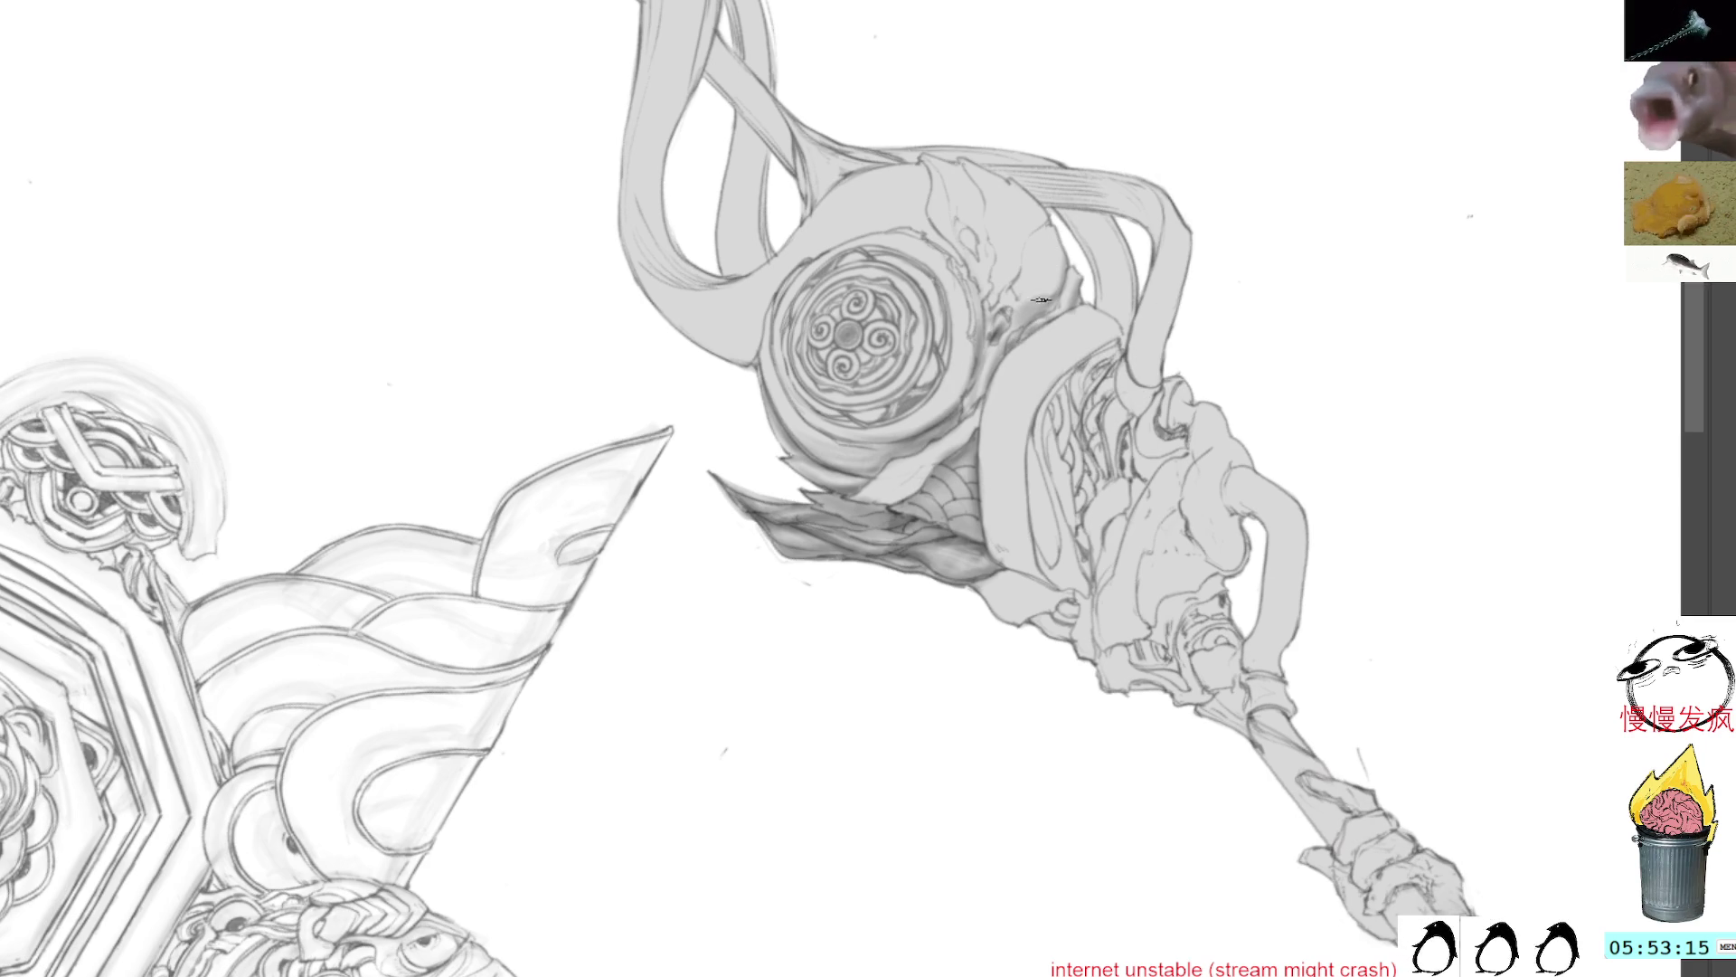
Step: Sample greys from the staff head and add a short darker stroke near the medallion
{"action": "left_click", "coordinate": [1049, 297], "text": "alt"}
{"action": "left_click_drag", "start_coordinate": [1029, 307], "coordinate": [1007, 338]}
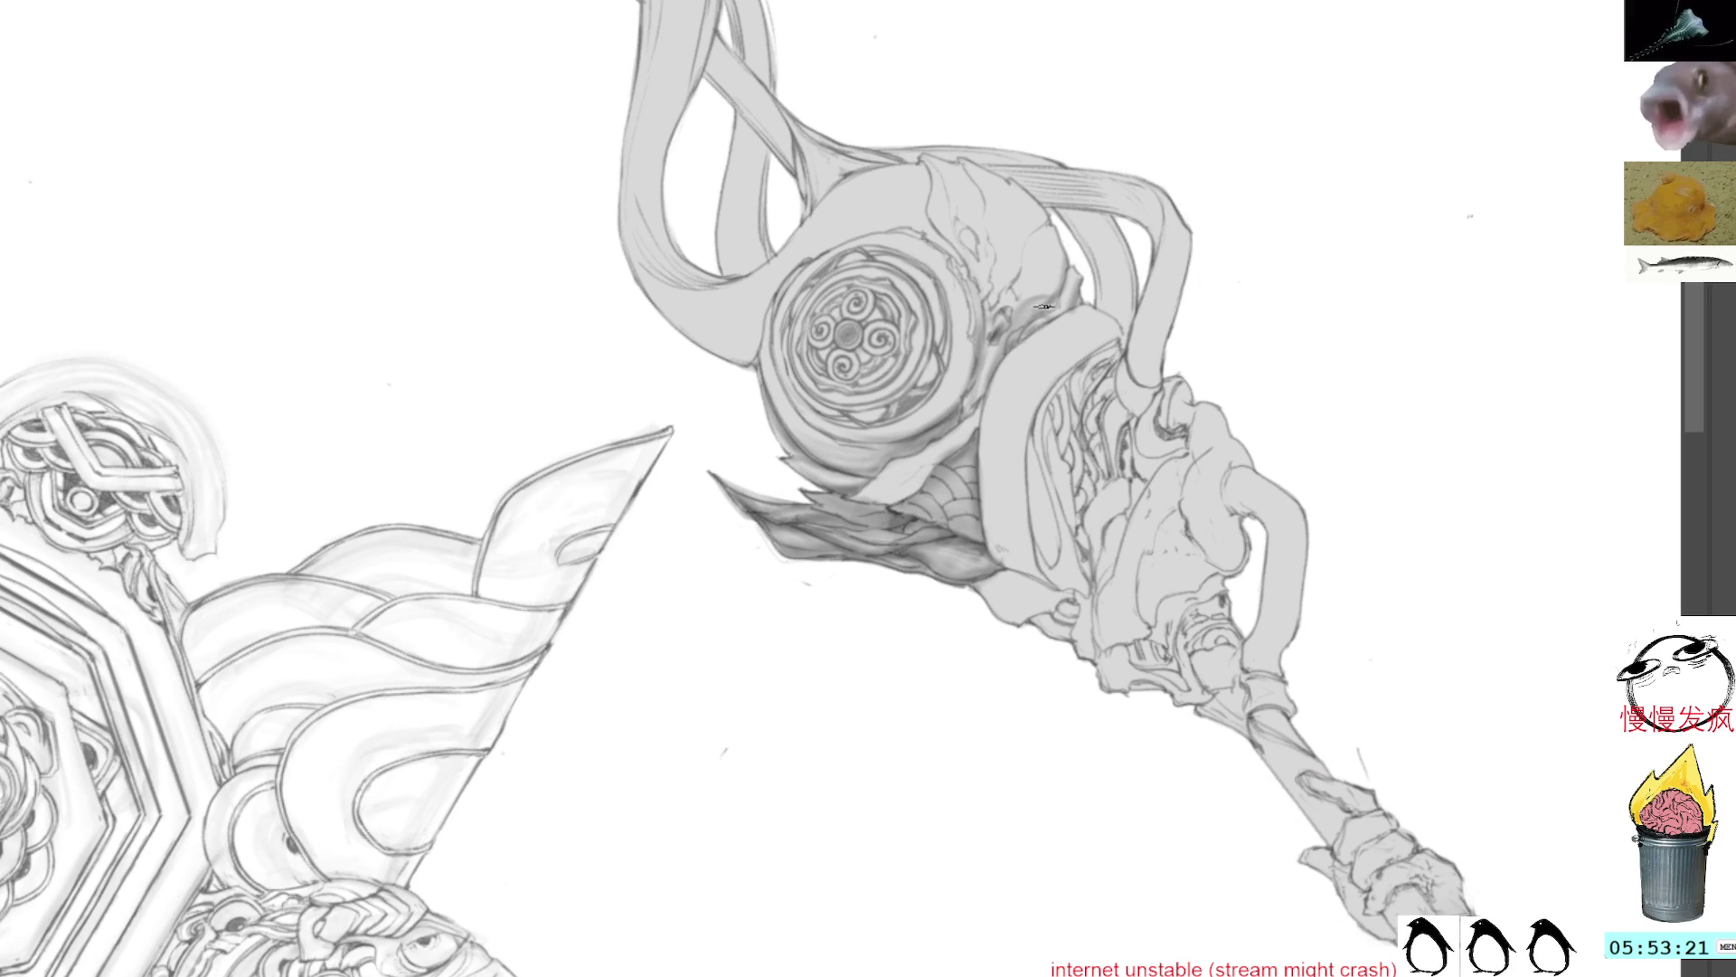
{"action": "left_click", "coordinate": [1002, 328], "text": "alt"}
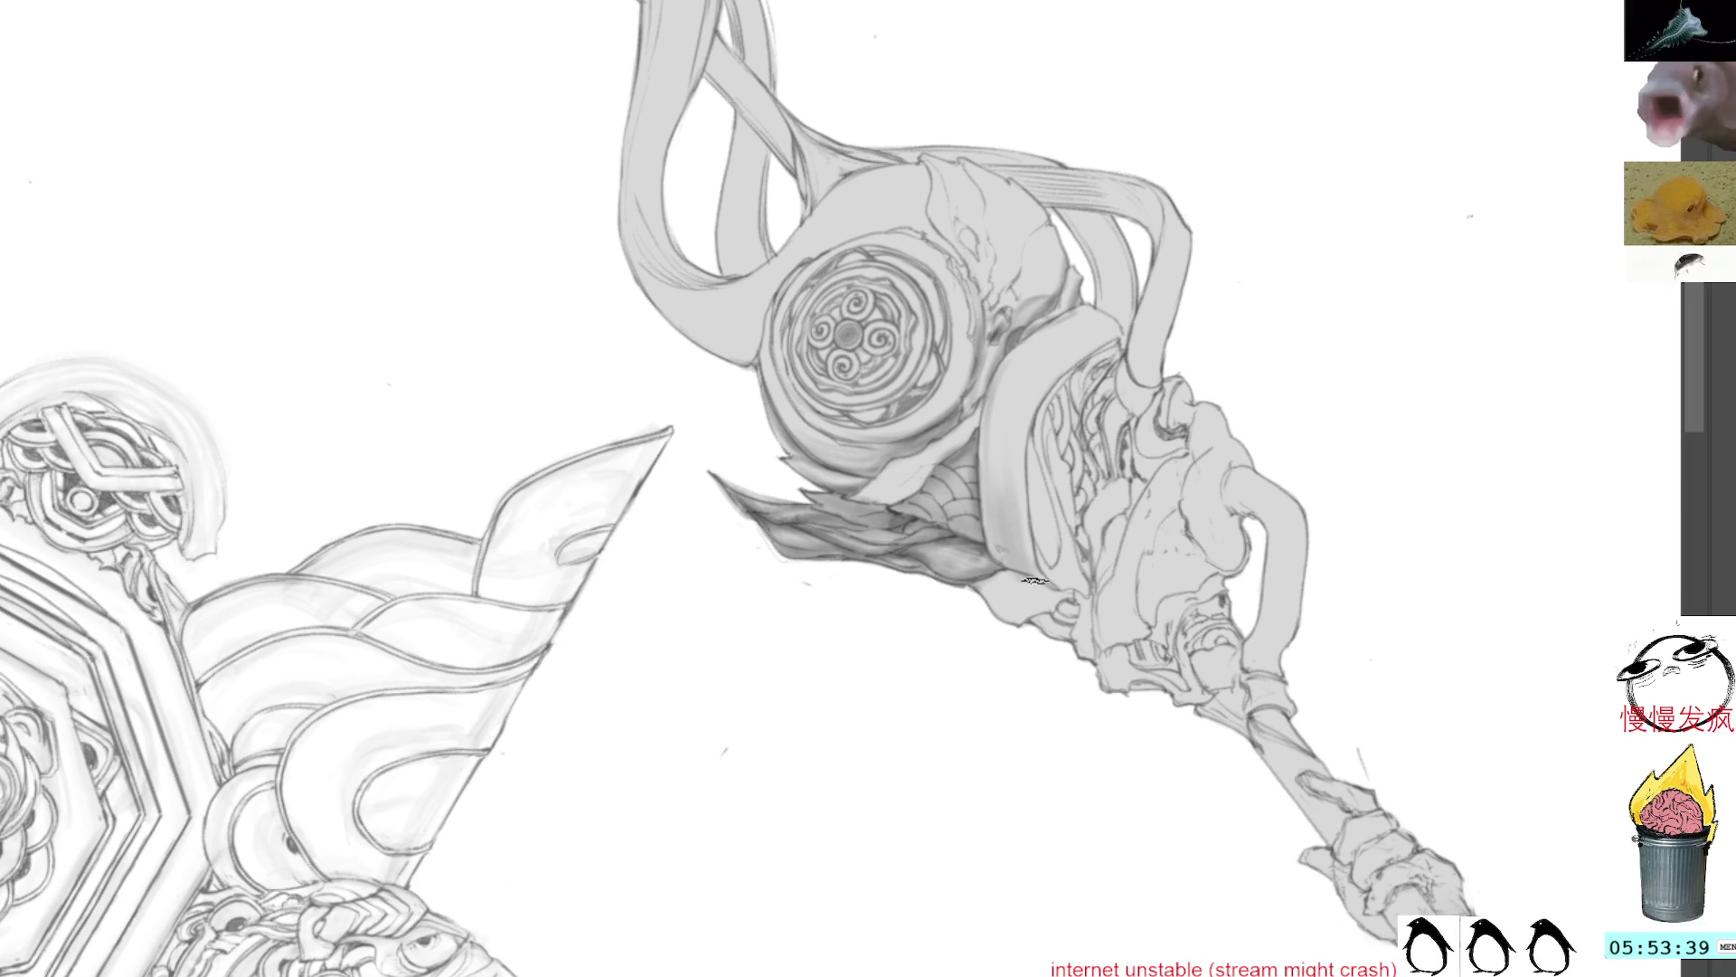
{"action": "left_click", "coordinate": [962, 531]}
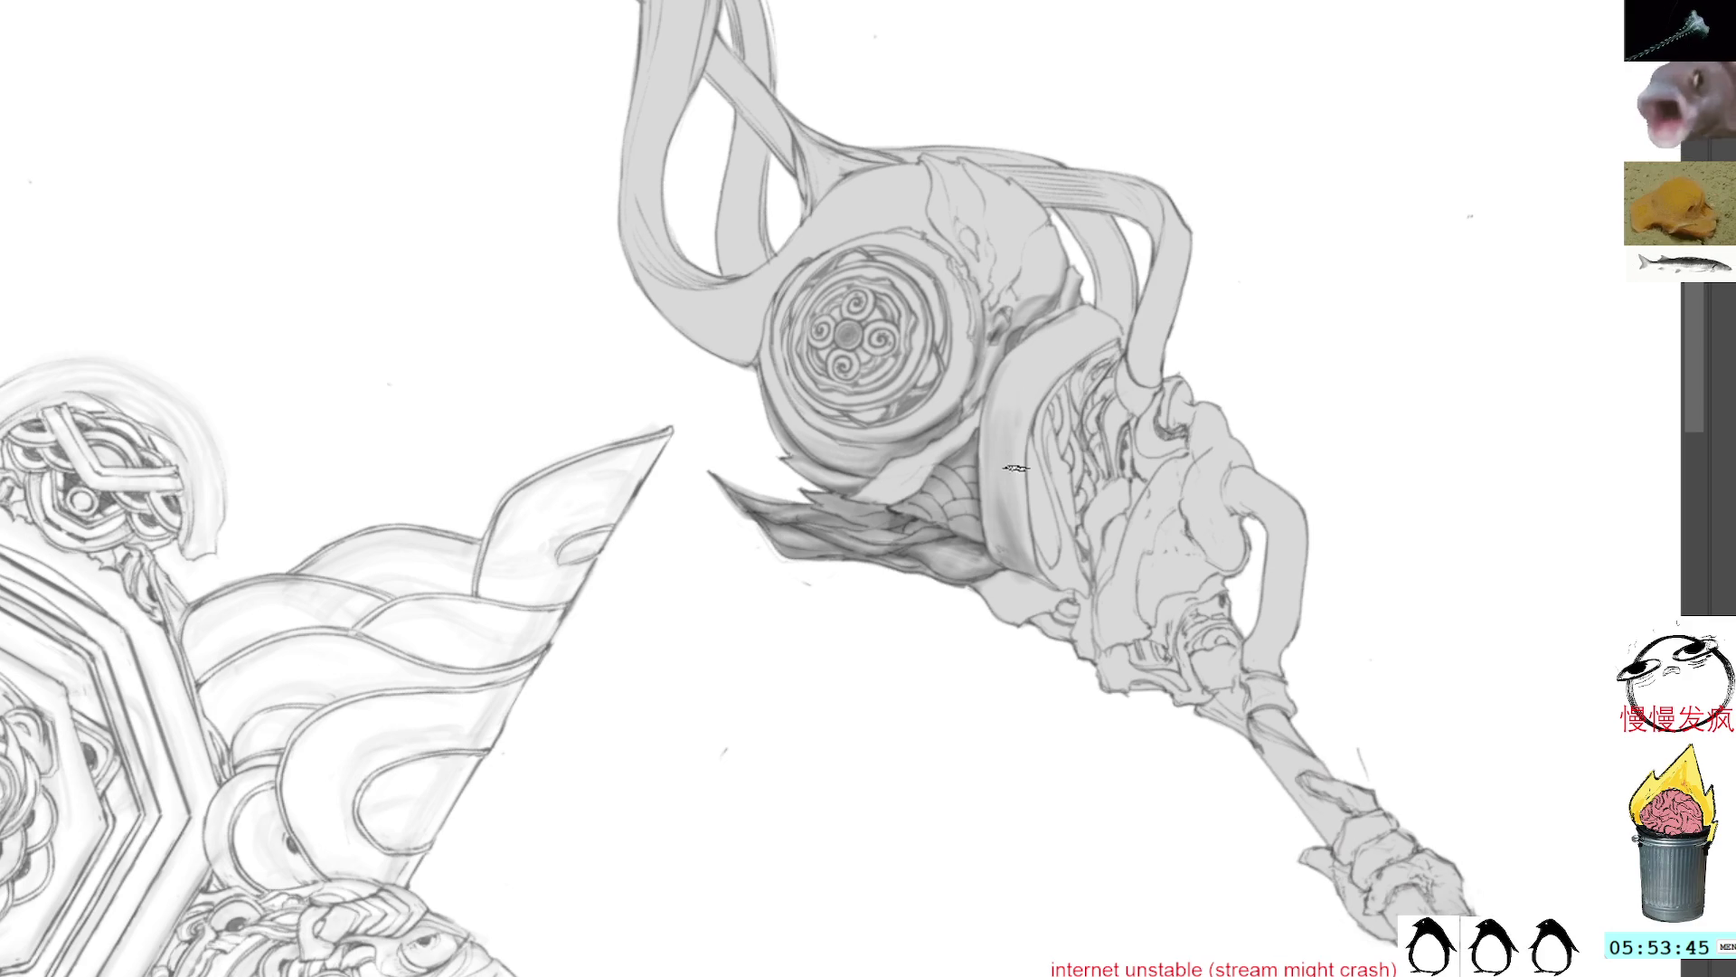
{"action": "left_click", "coordinate": [1047, 360]}
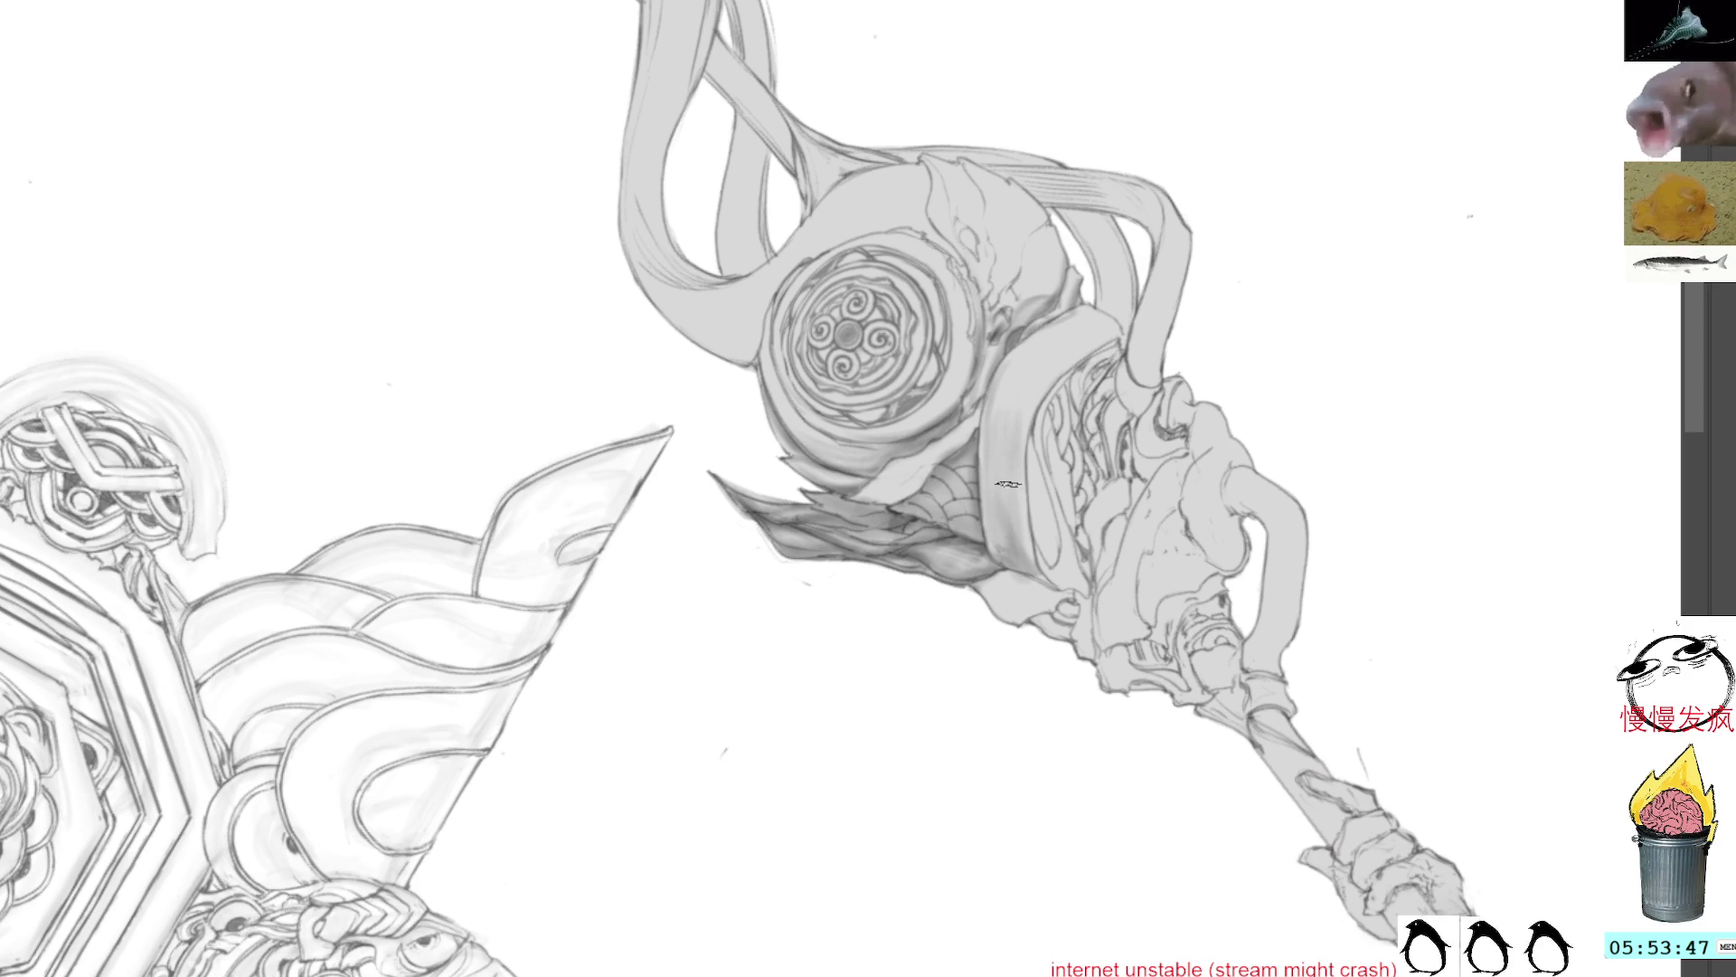
{"action": "left_click", "coordinate": [1017, 536]}
{"action": "left_click", "coordinate": [1015, 459]}
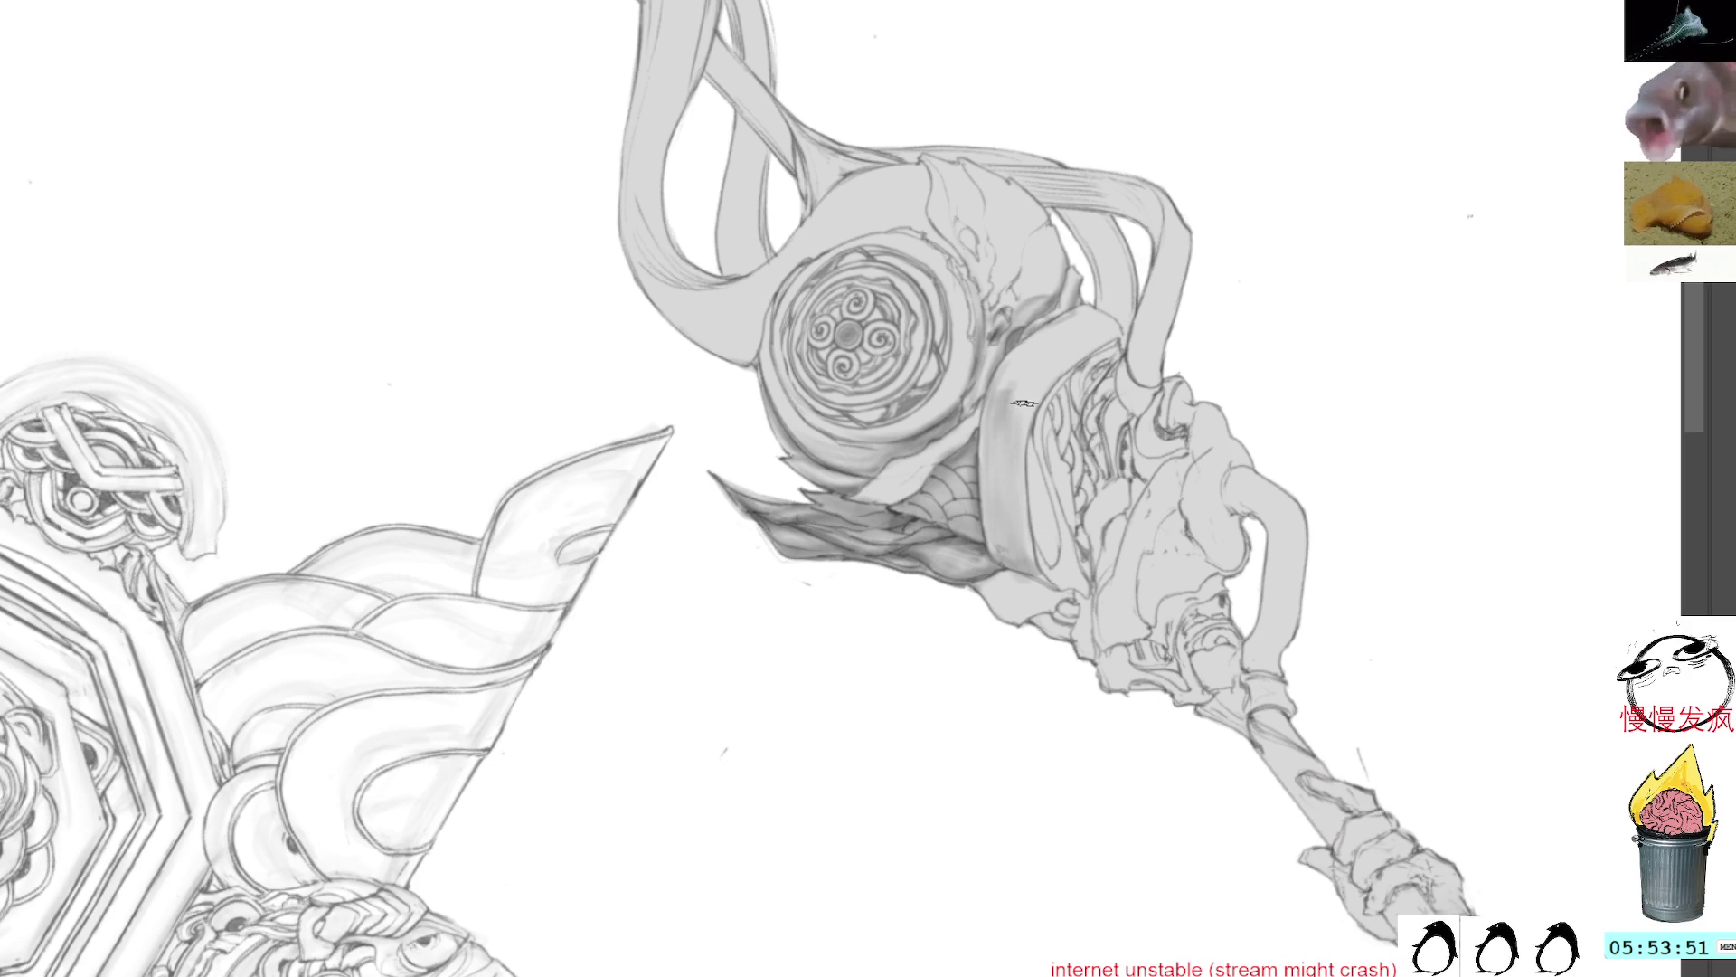
Step: Rotate the canvas sideways and darken the upper end of the curved band with sampled greys
{"action": "left_click_drag", "start_coordinate": [1092, 268], "coordinate": [951, 284]}
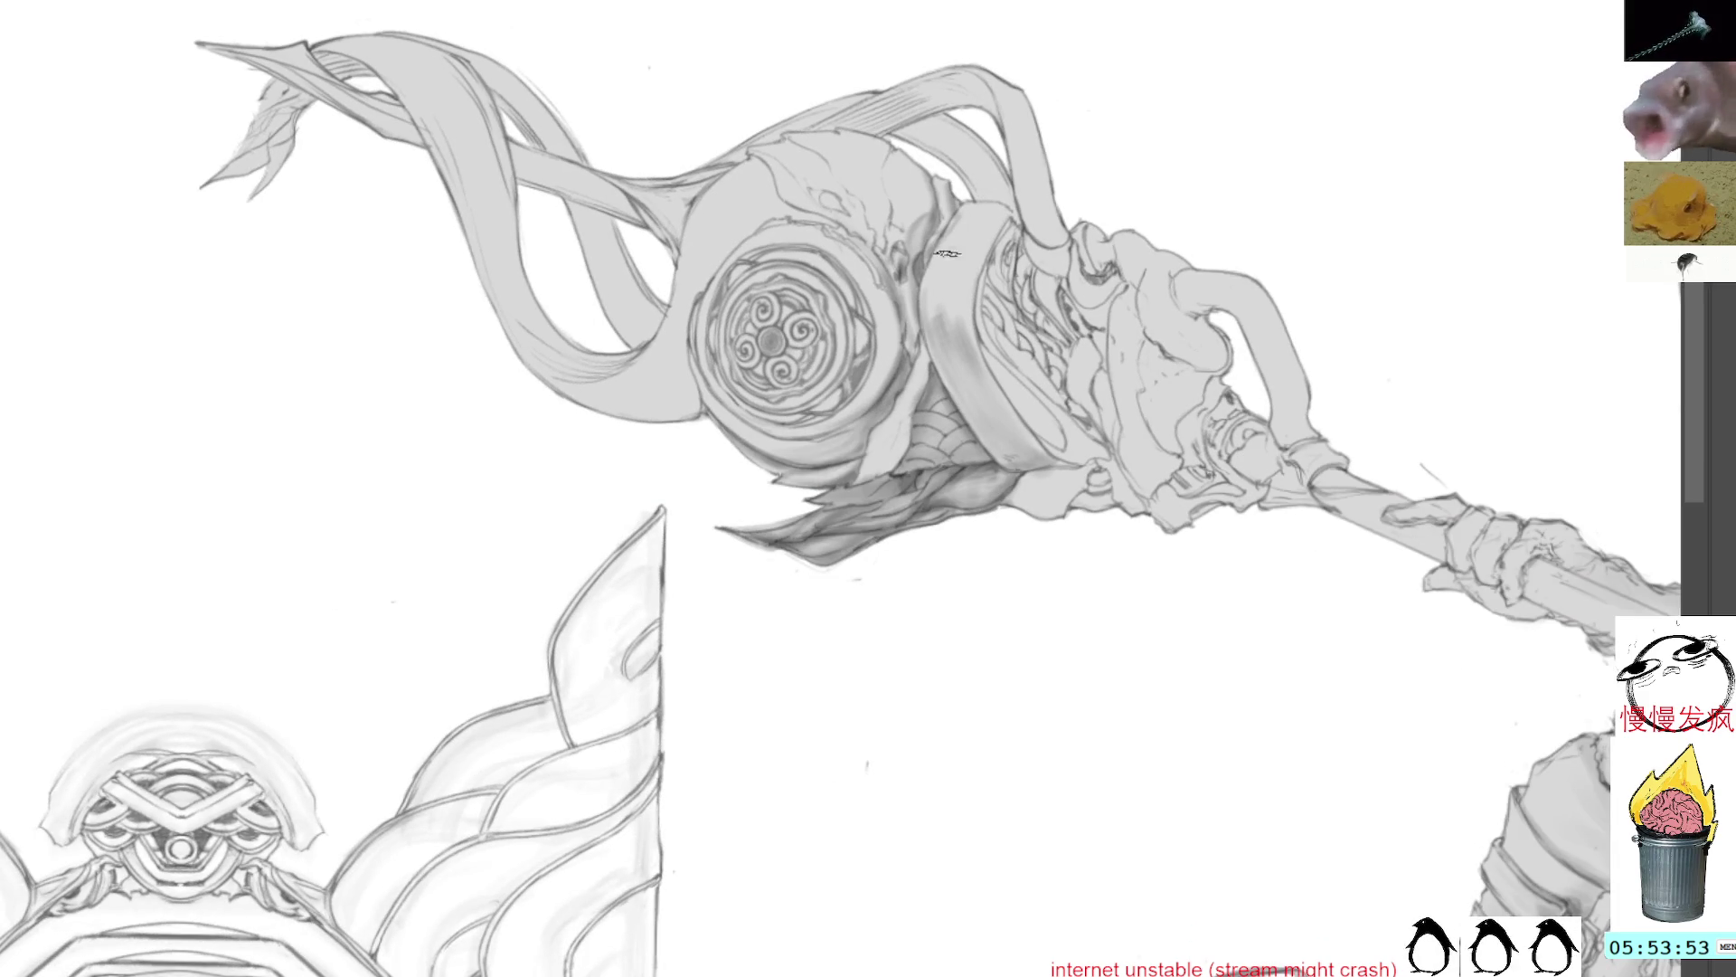
{"action": "left_click", "coordinate": [995, 394]}
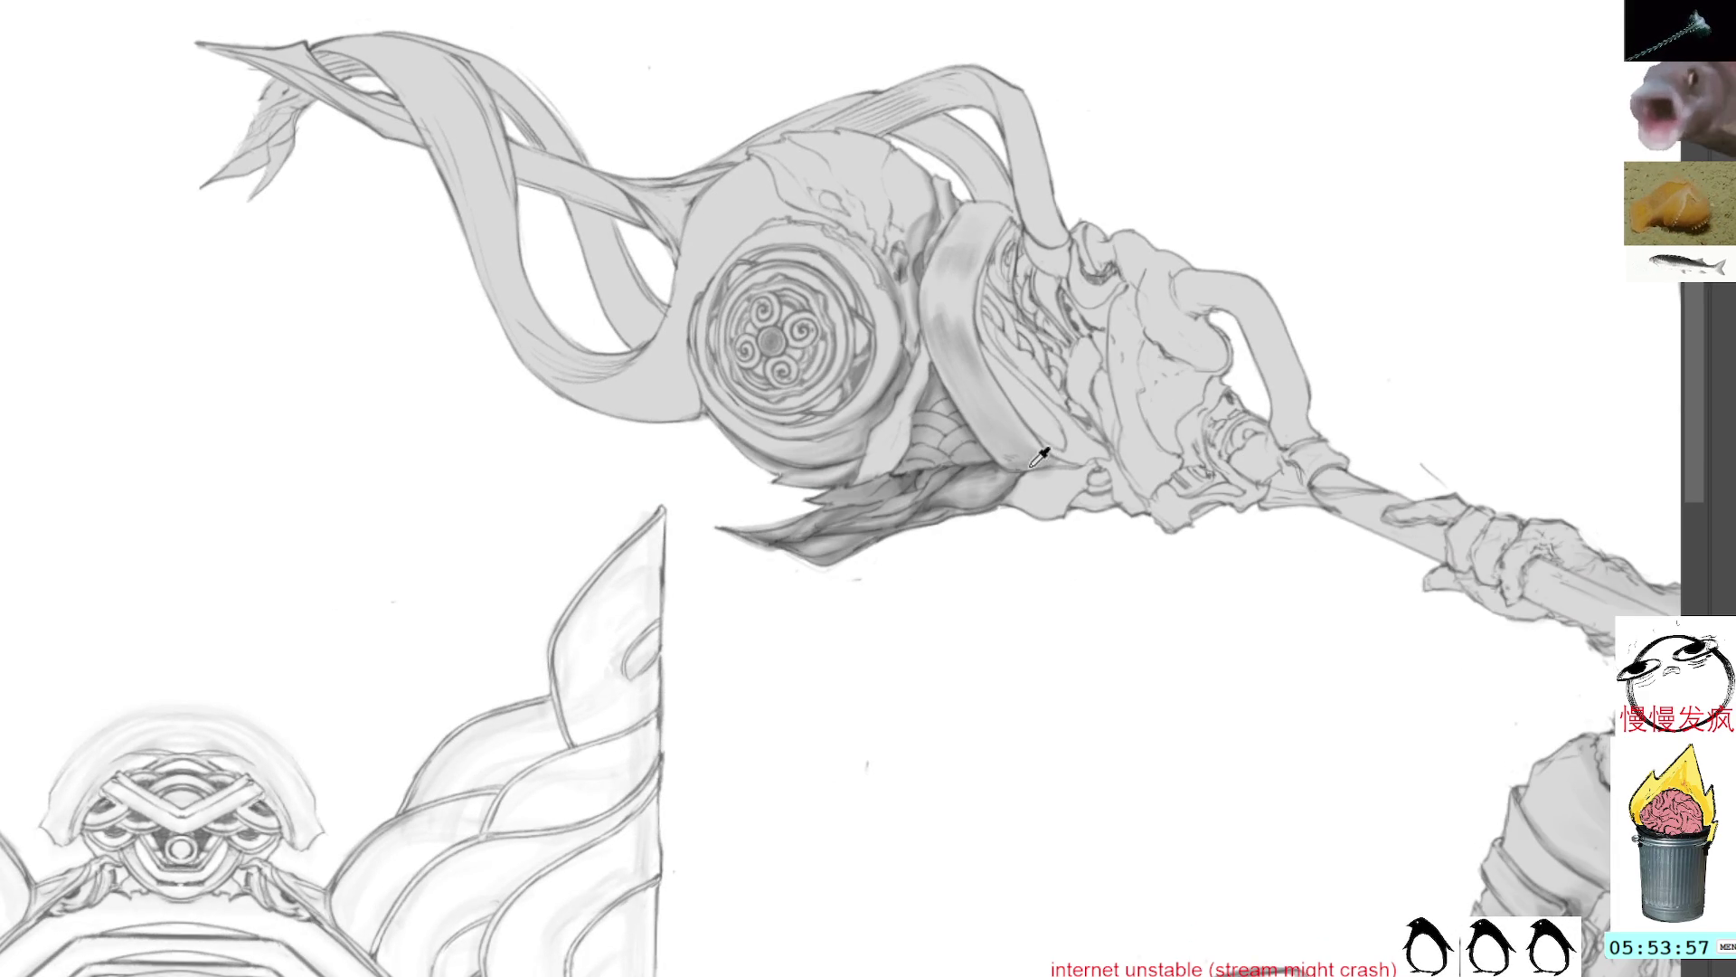
{"action": "left_click_drag", "start_coordinate": [972, 466], "coordinate": [912, 464]}
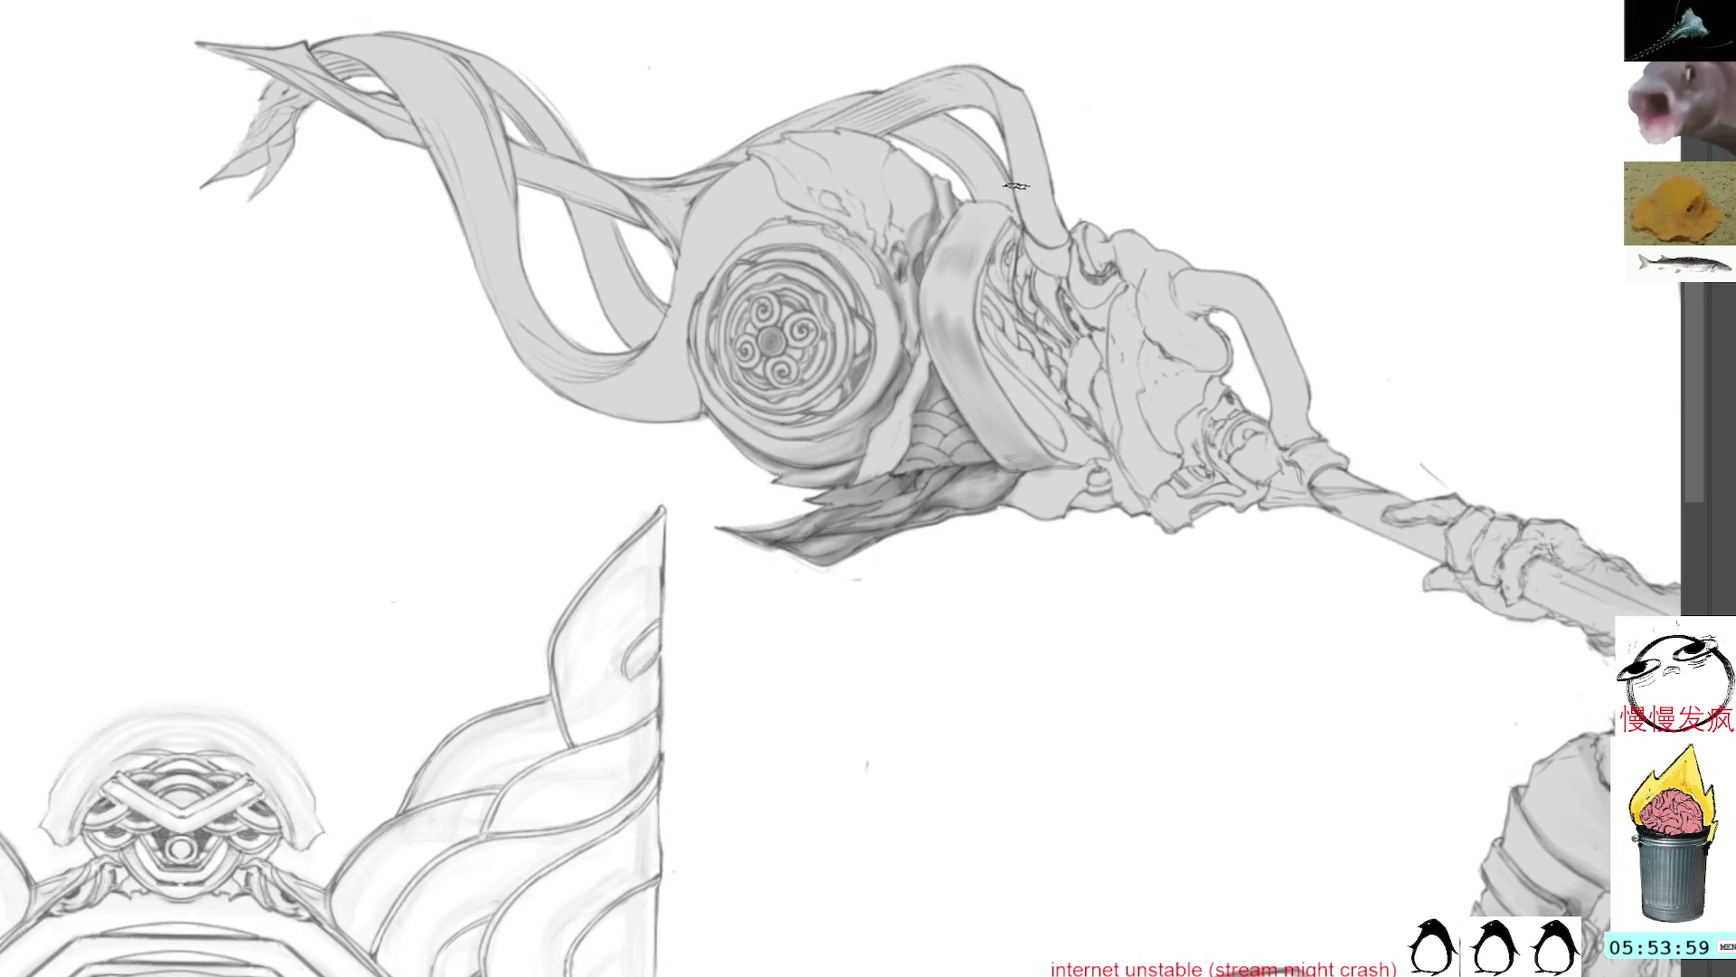
{"action": "left_click_drag", "start_coordinate": [972, 247], "coordinate": [985, 217]}
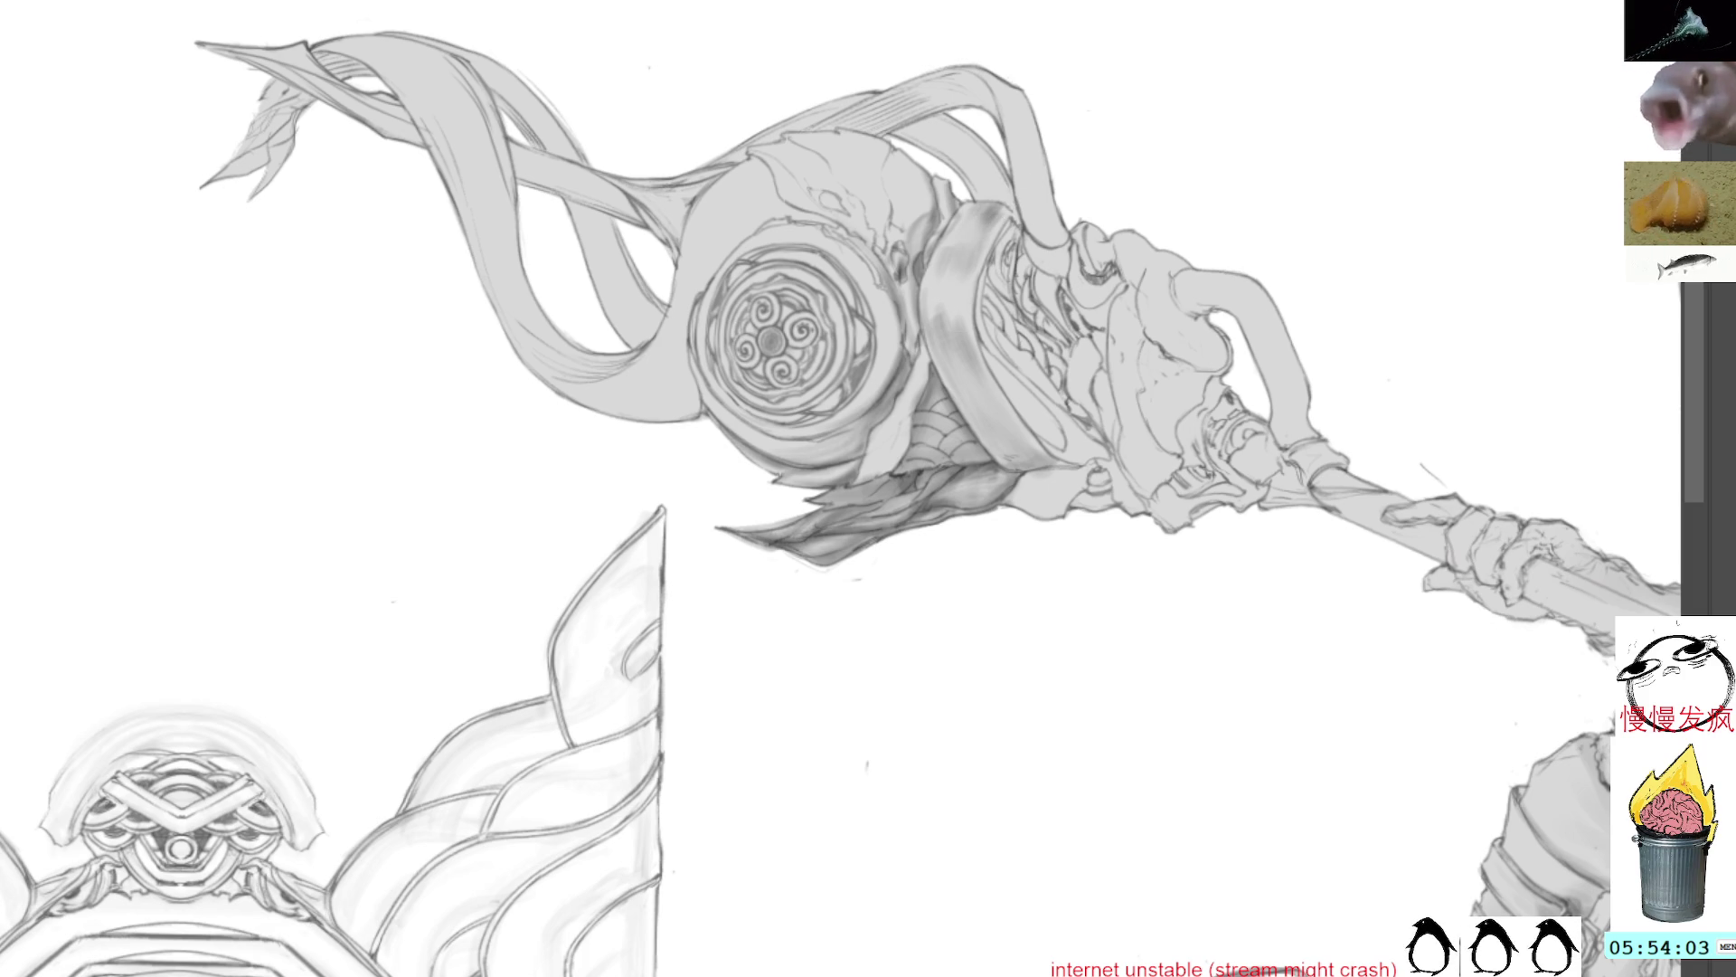
{"action": "left_click", "coordinate": [1006, 199]}
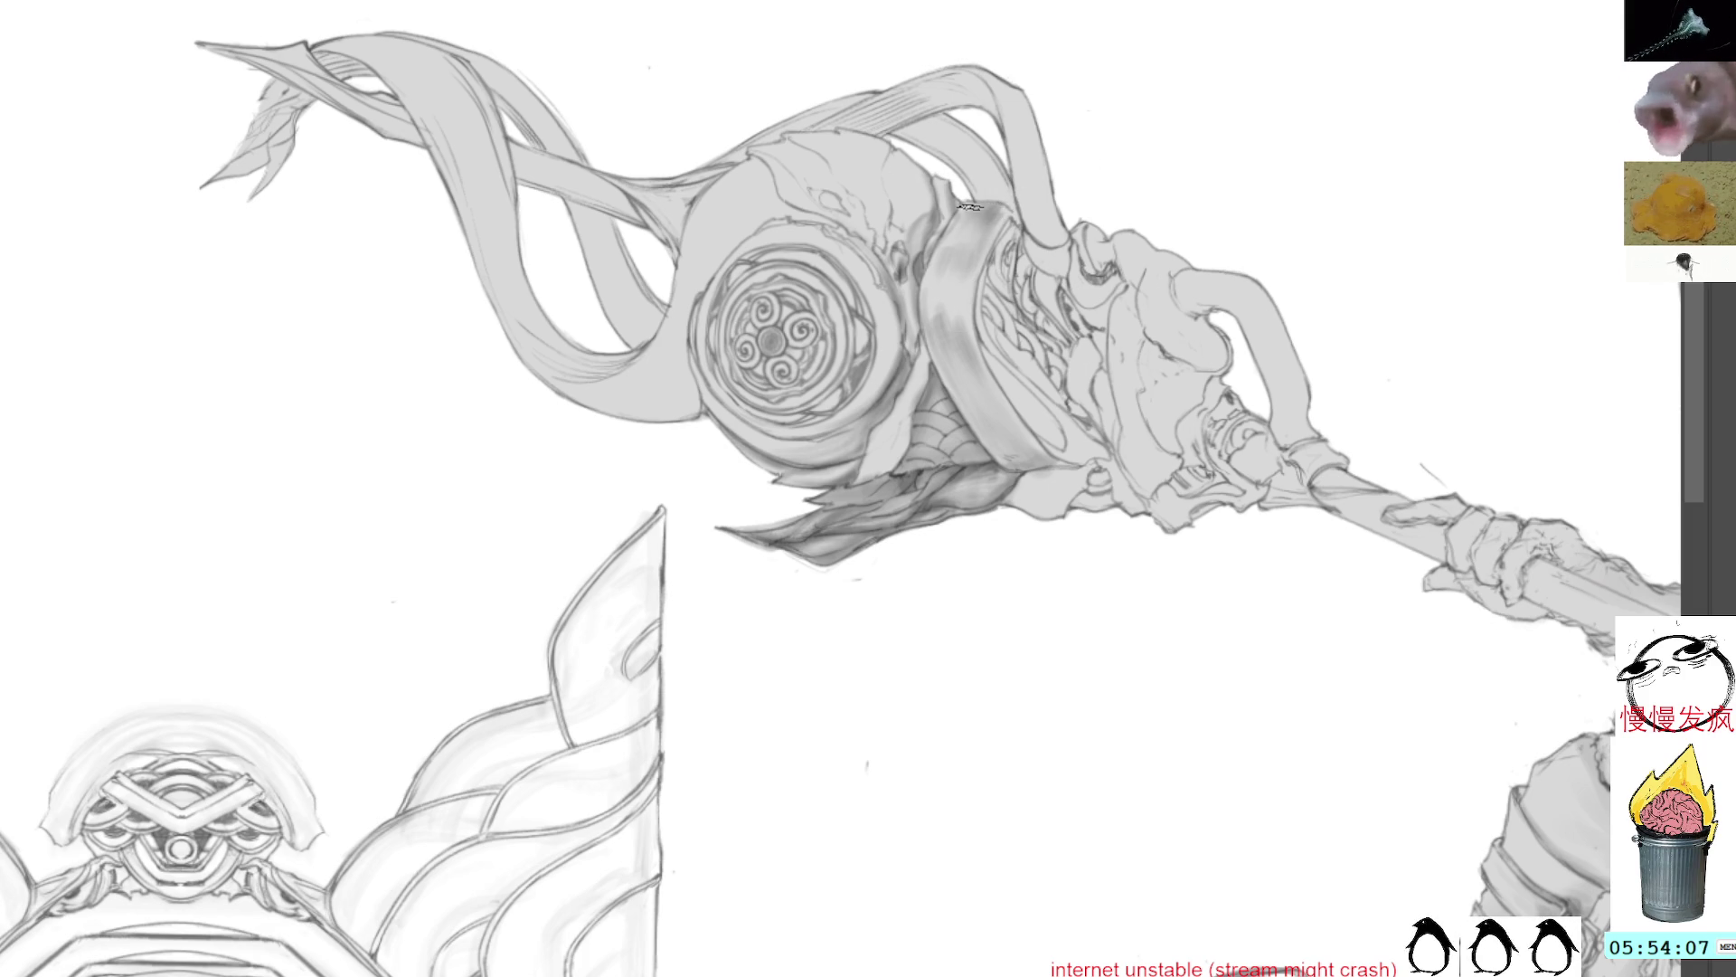
{"action": "left_click", "coordinate": [980, 231], "text": "alt"}
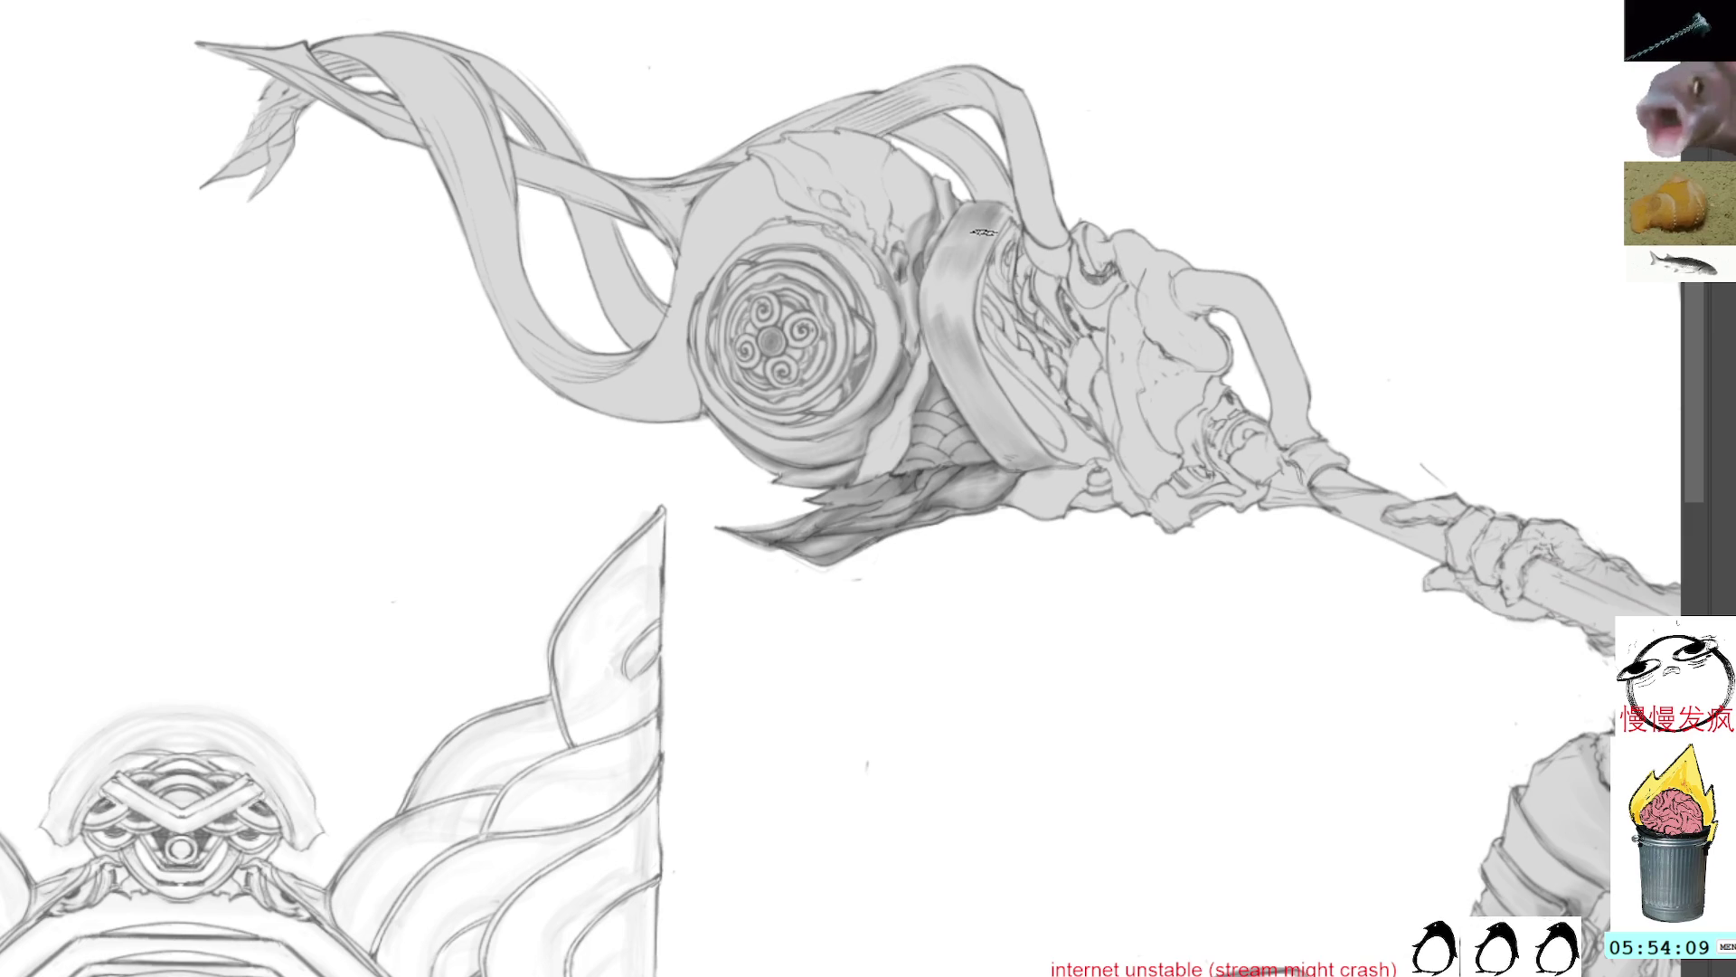
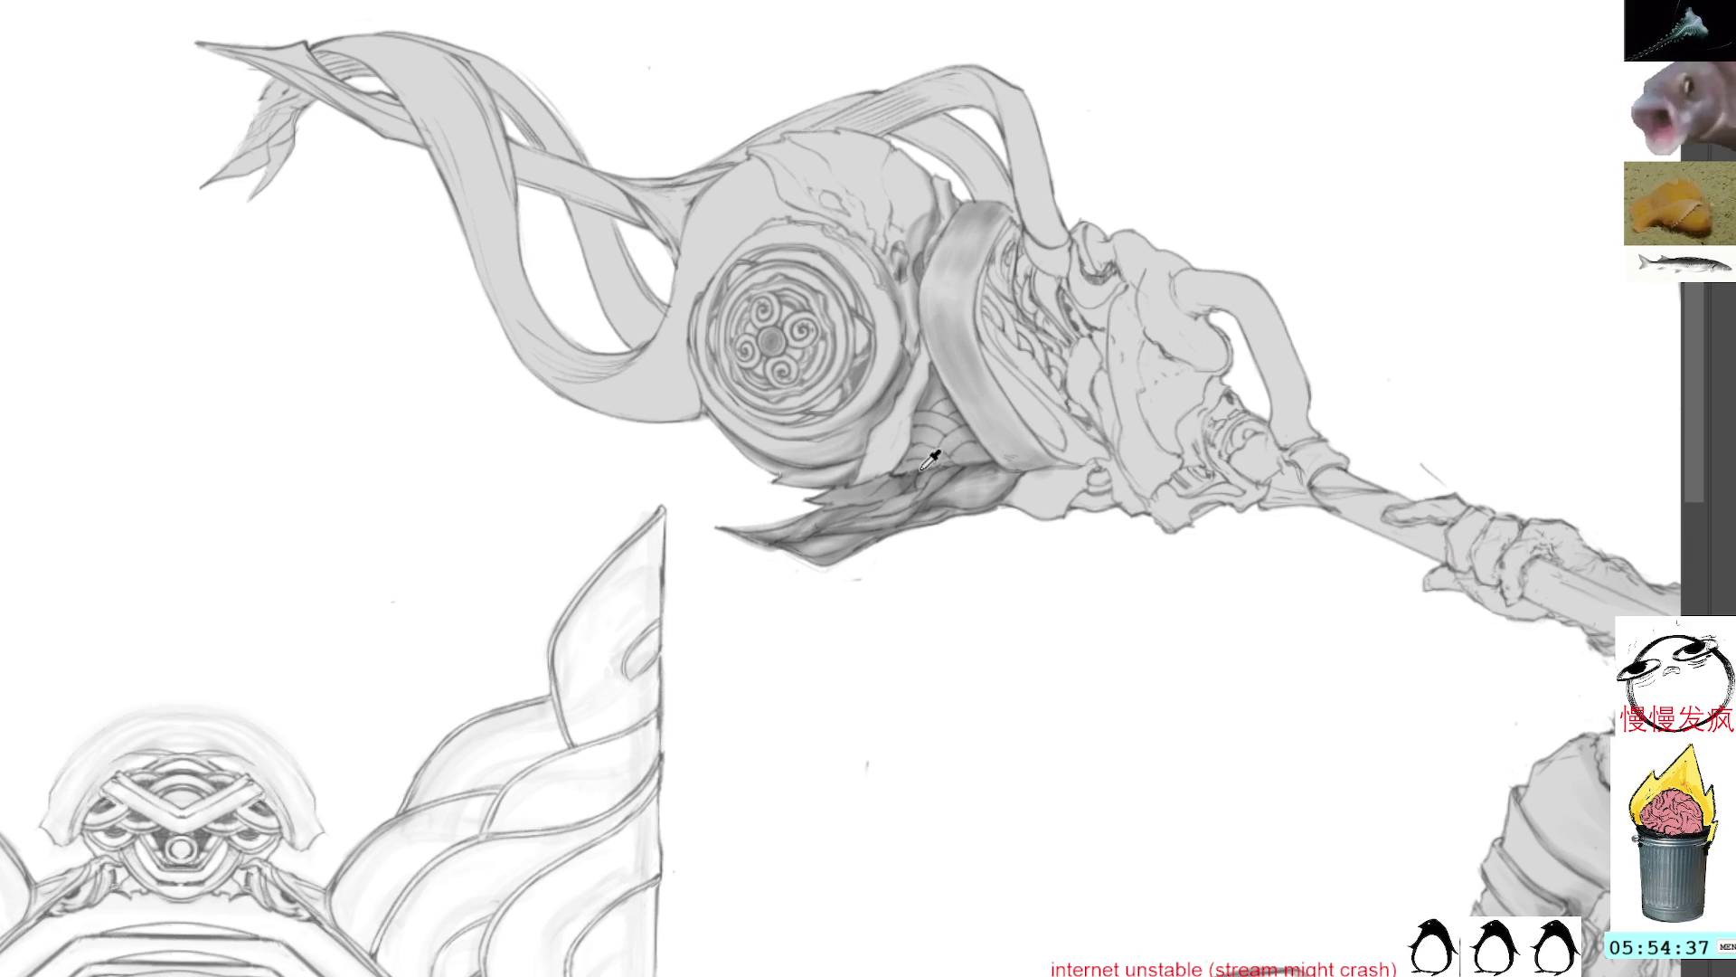
Step: Darken the grey band beside the staff head's ring, then show the girl upright
{"action": "left_click_drag", "start_coordinate": [1209, 105], "coordinate": [1058, 223]}
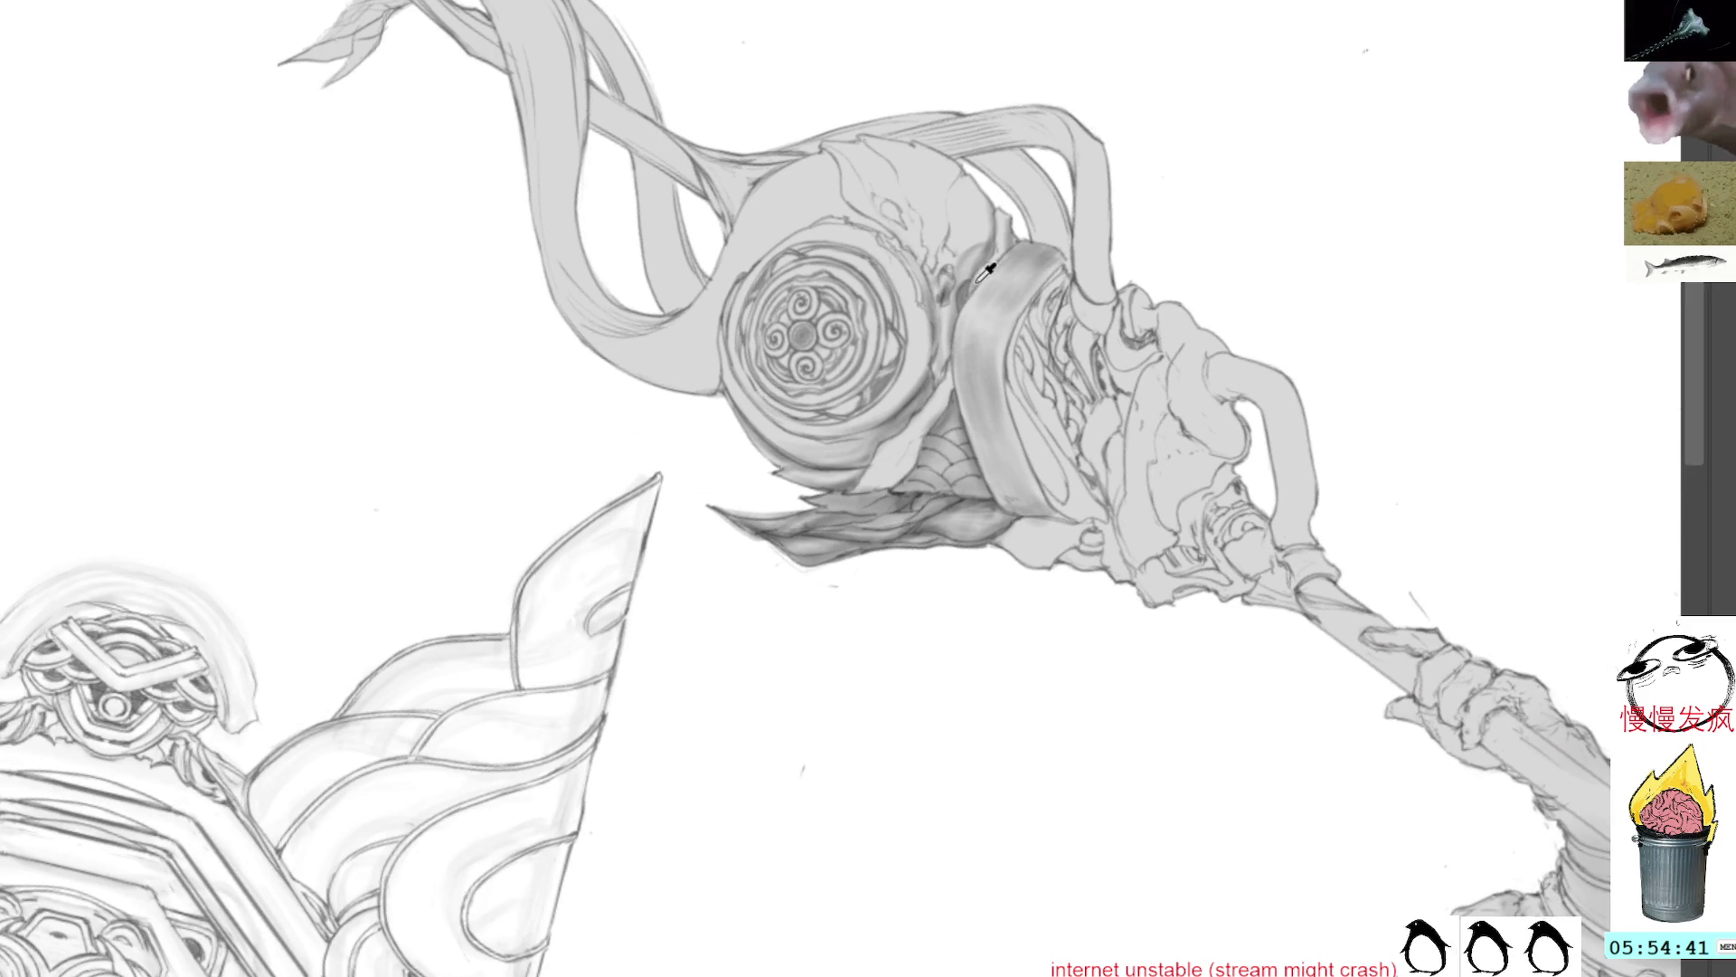
{"action": "left_click", "coordinate": [908, 481], "text": "ctrl"}
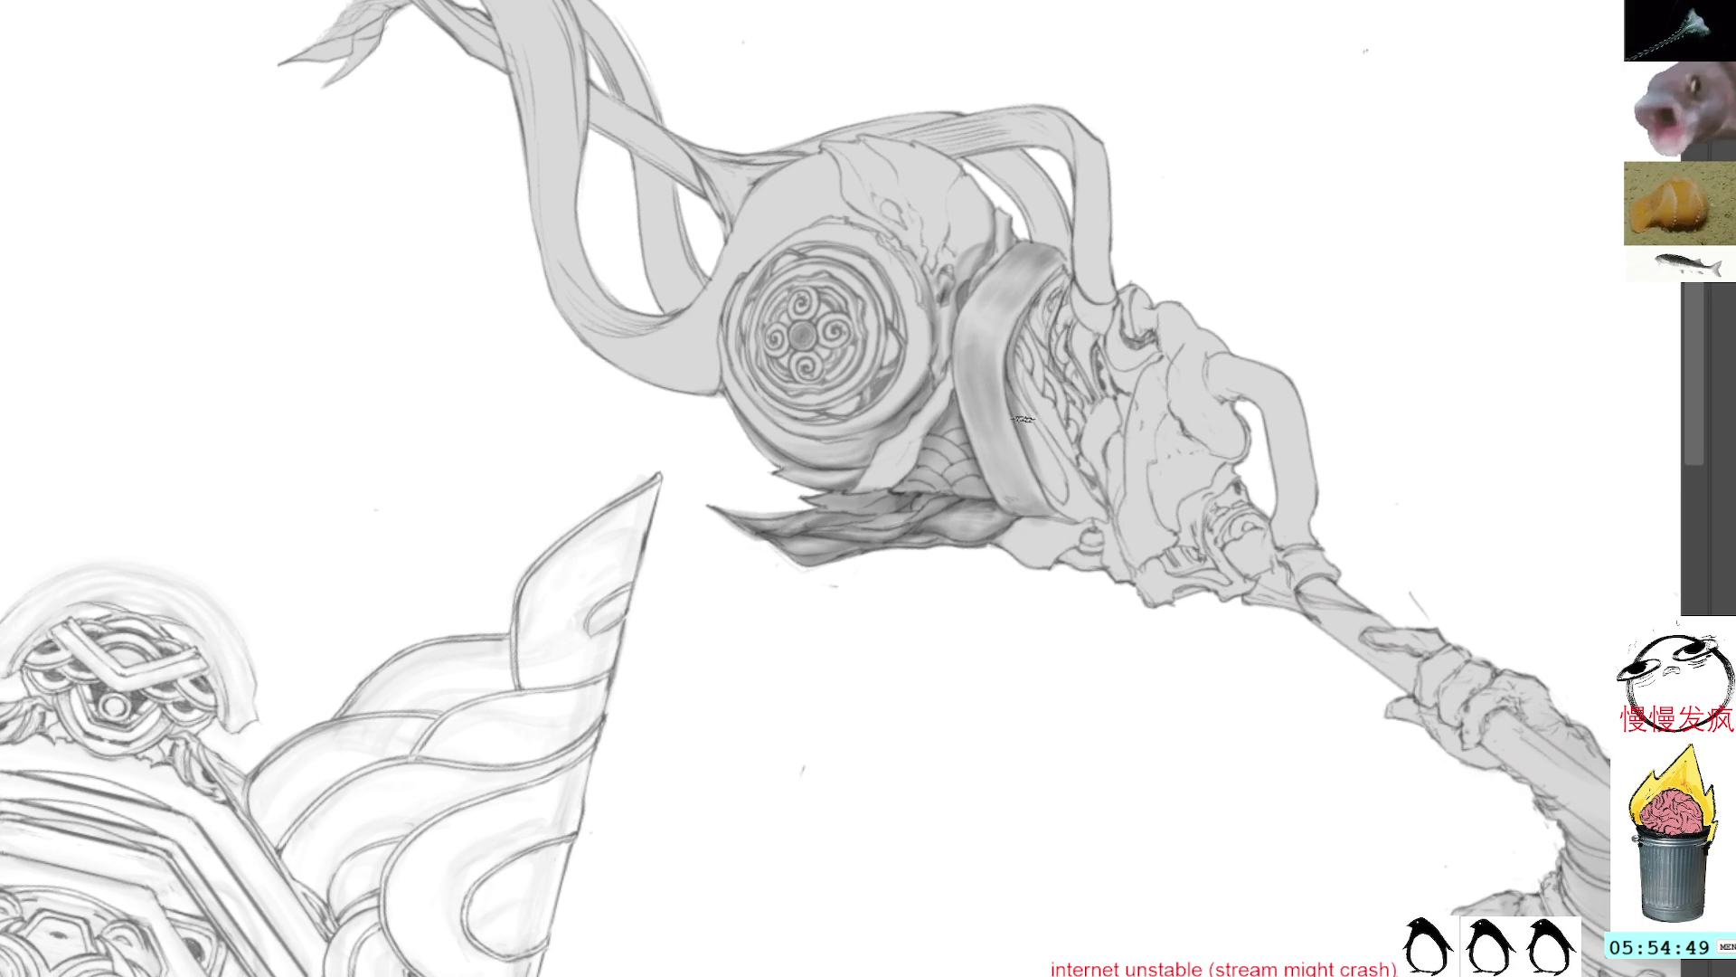
{"action": "mouse_move", "coordinate": [1056, 266]}
{"action": "left_mouse_down"}
{"action": "mouse_move", "coordinate": [1029, 407]}
{"action": "mouse_move", "coordinate": [1069, 436]}
{"action": "mouse_move", "coordinate": [1105, 538]}
{"action": "left_mouse_up"}
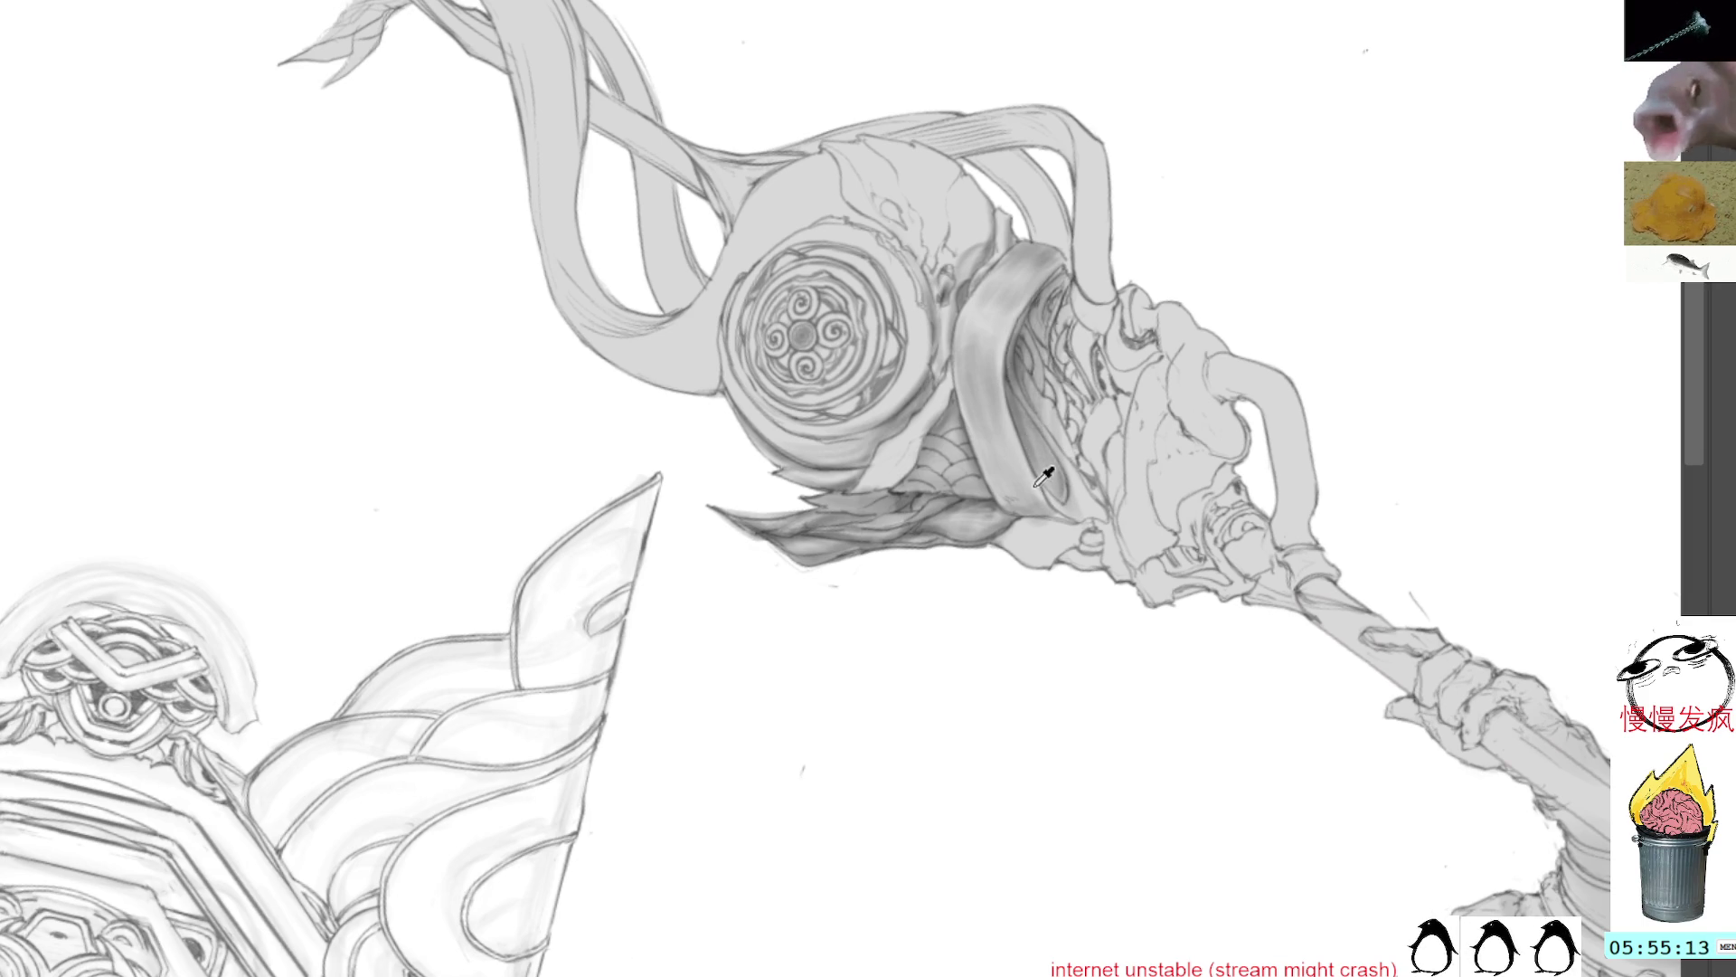
{"action": "left_click", "coordinate": [1013, 366], "text": "alt"}
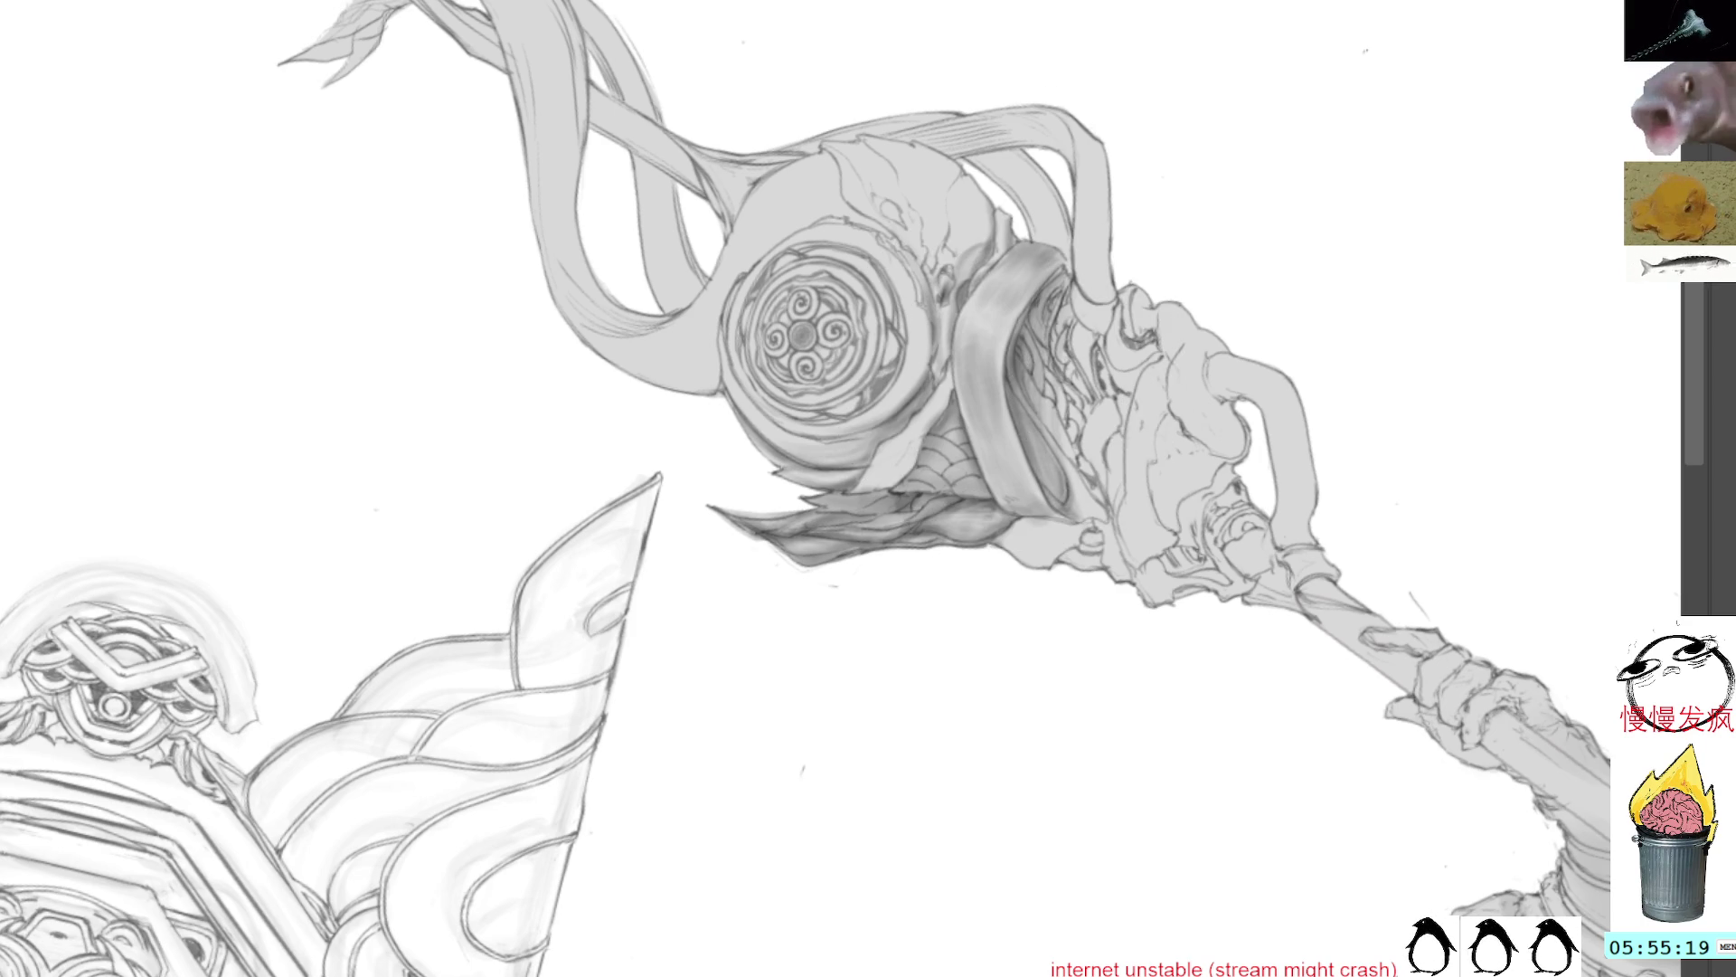
{"action": "key", "text": "5"}
{"action": "left_click_drag", "start_coordinate": [787, 340], "coordinate": [1056, 314]}
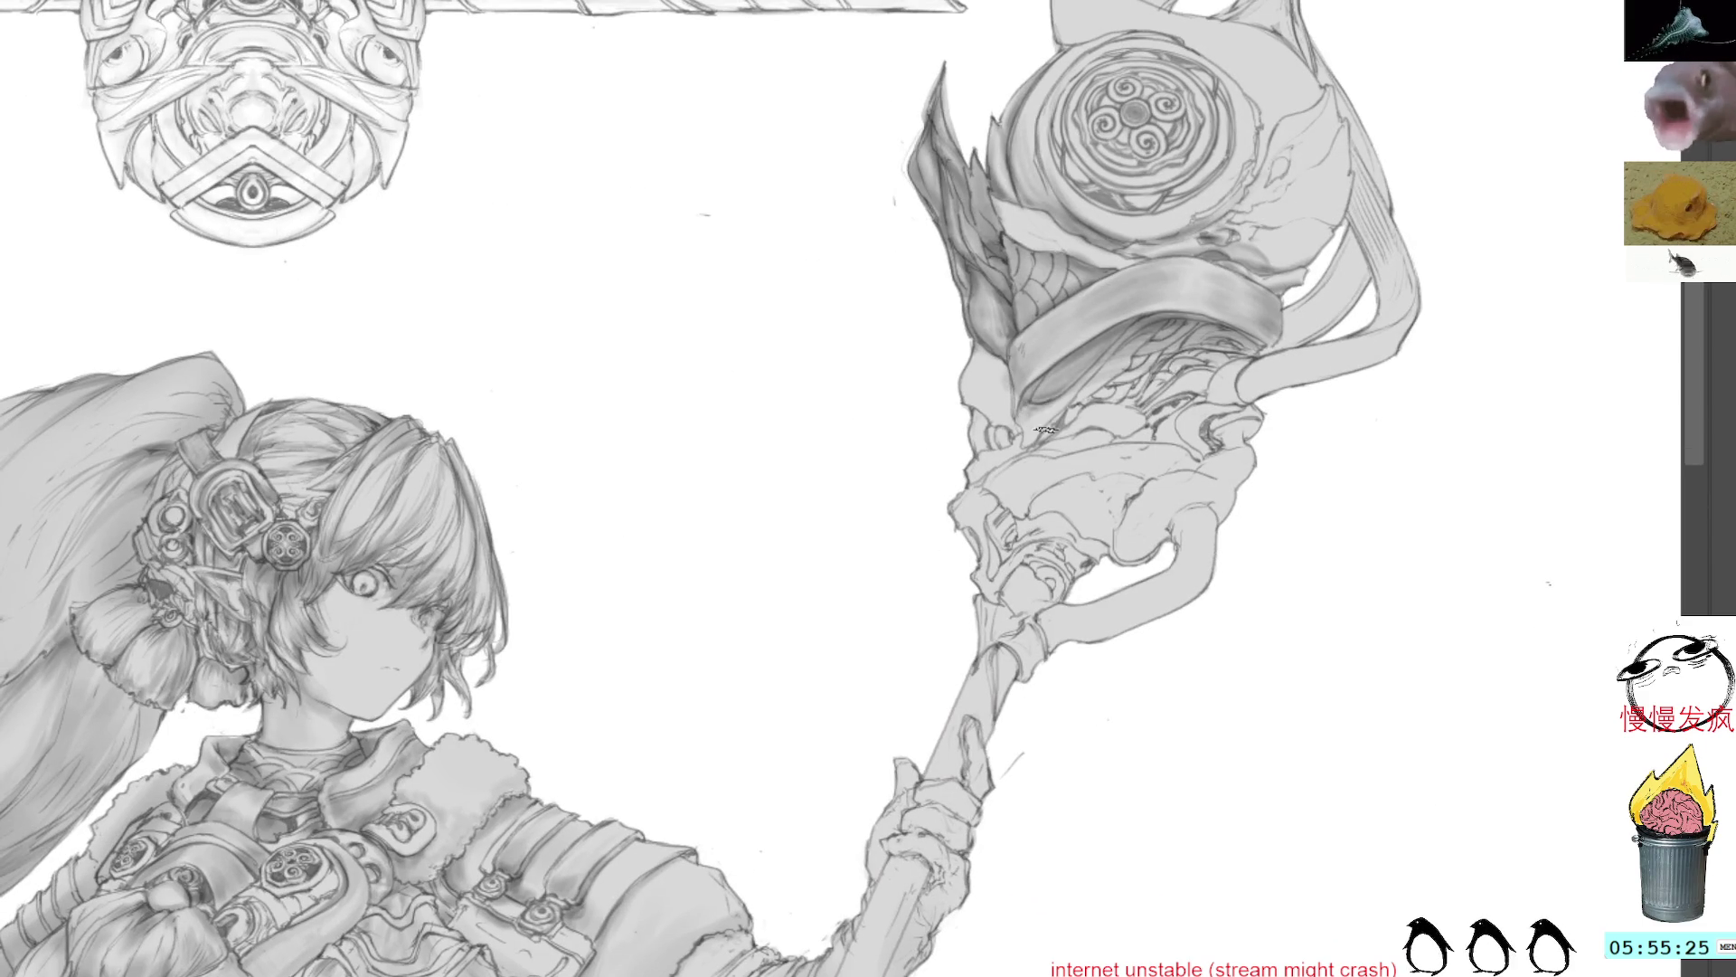
Step: Sample greys from the staff head to shade the curled tube below it
{"action": "left_click", "coordinate": [1085, 342]}
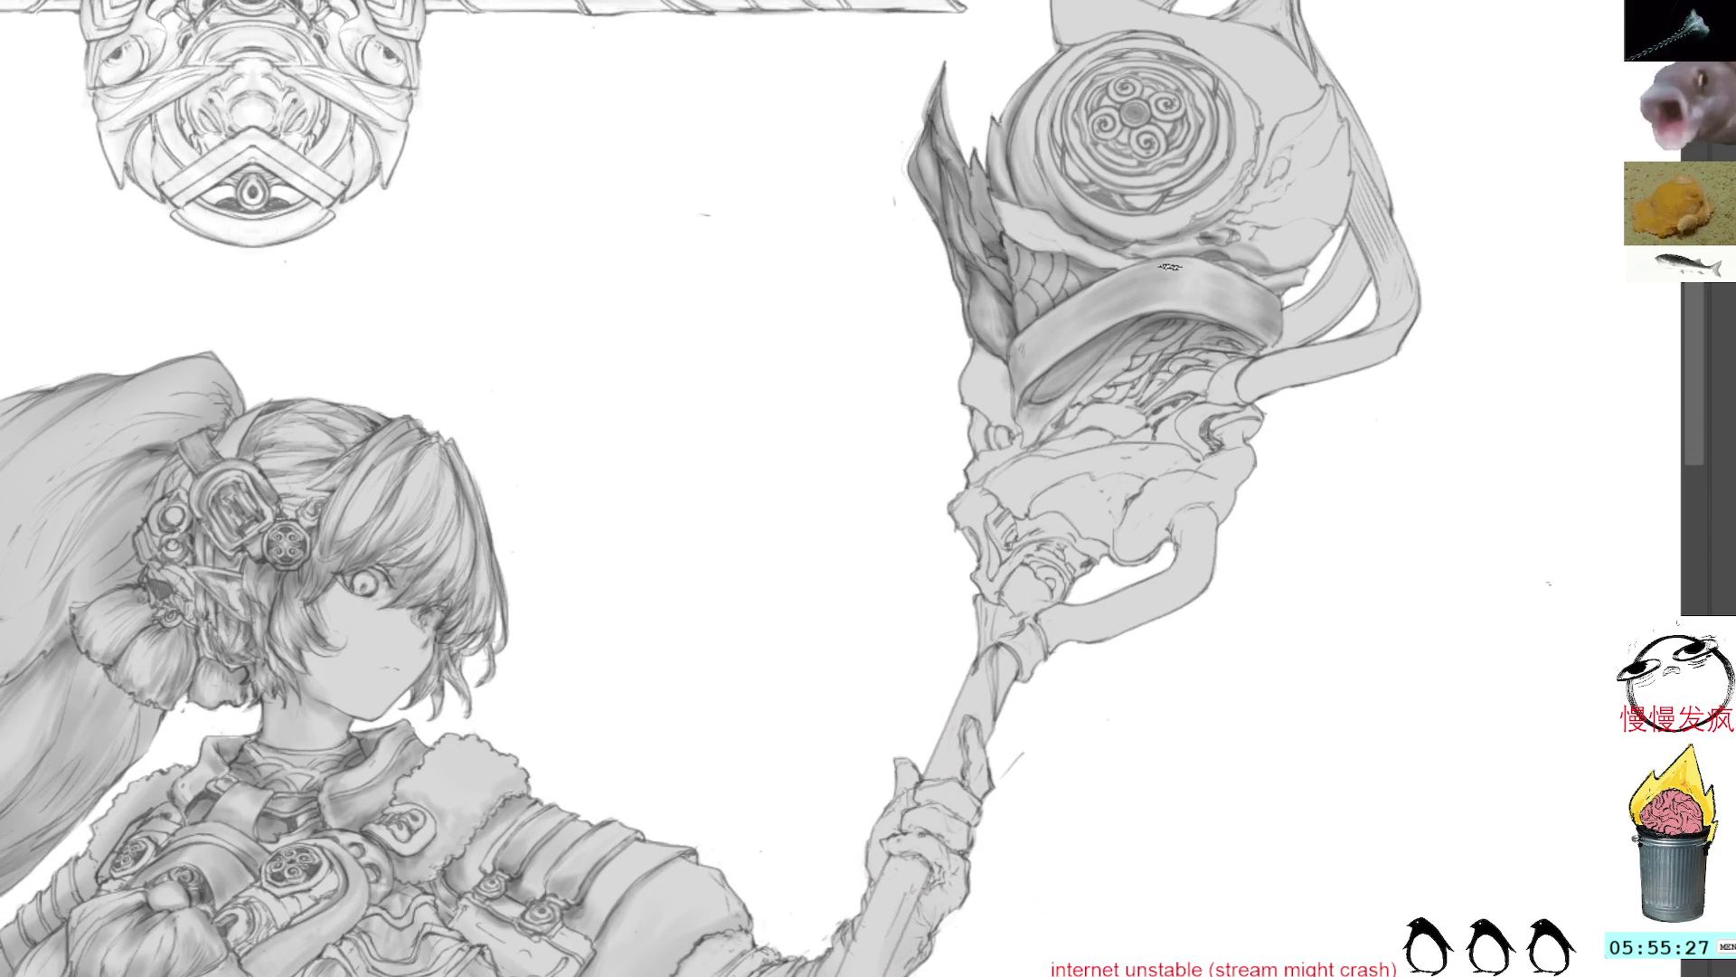
{"action": "left_click", "coordinate": [999, 250], "text": "alt"}
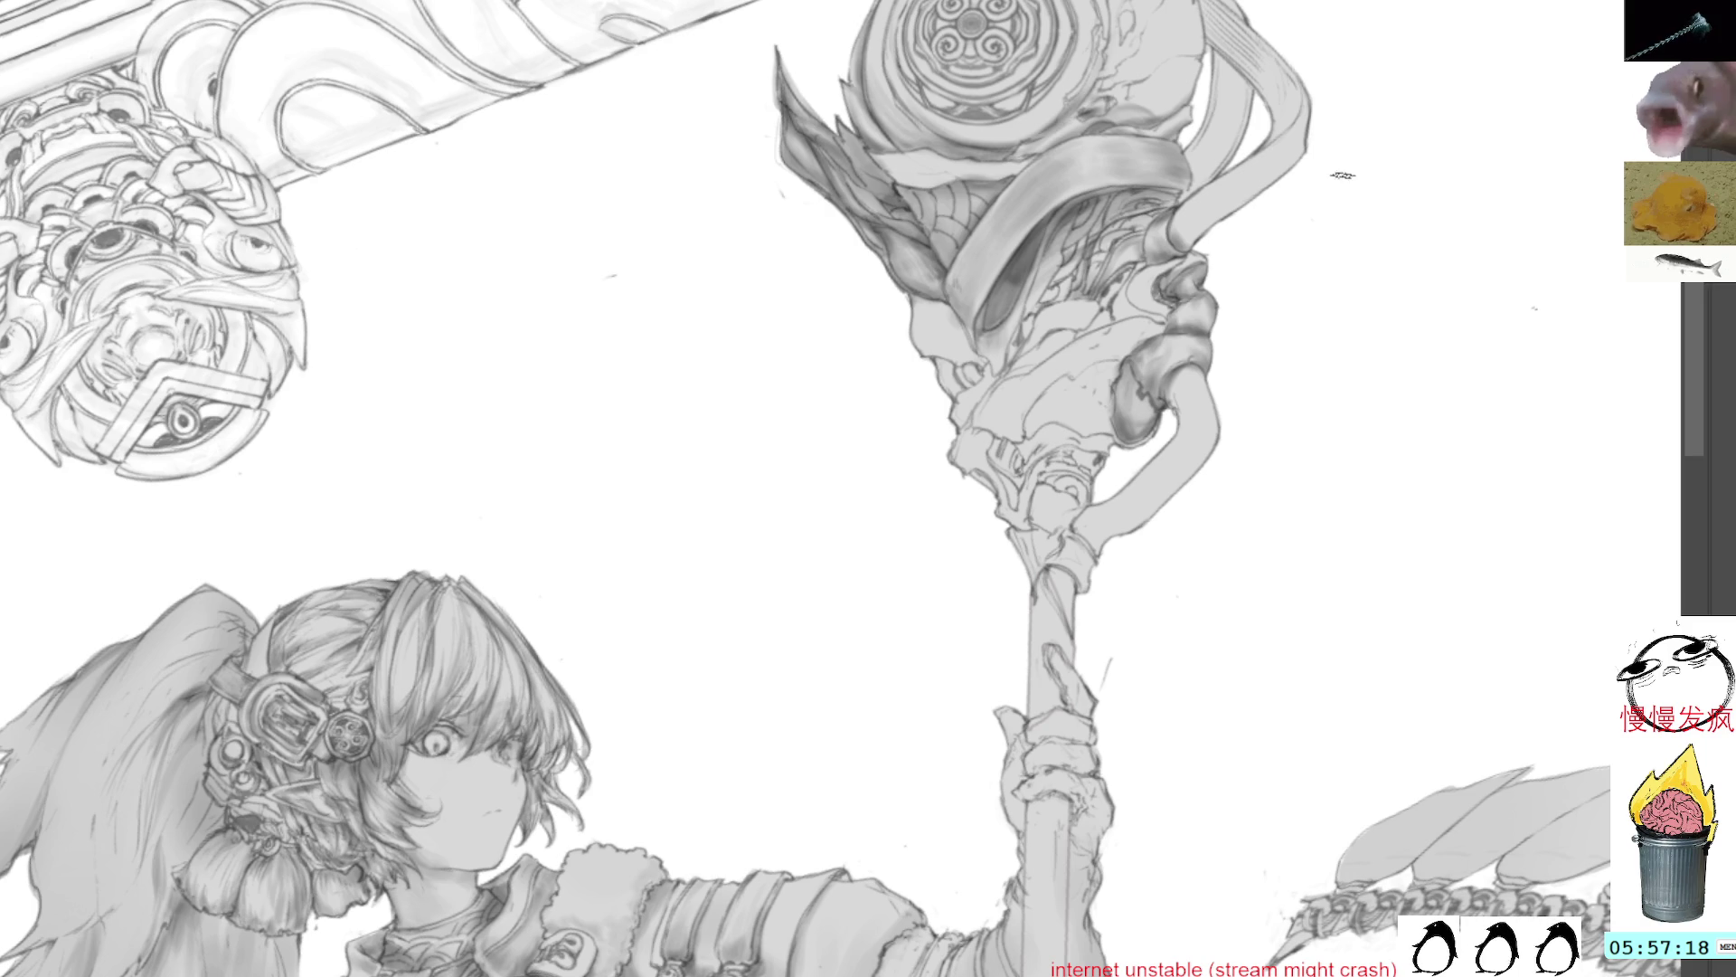
Step: Rotate and pan the canvas until the staff head sits low-left, shaft rising toward the arm
{"action": "left_click_drag", "start_coordinate": [1232, 316], "coordinate": [1275, 398]}
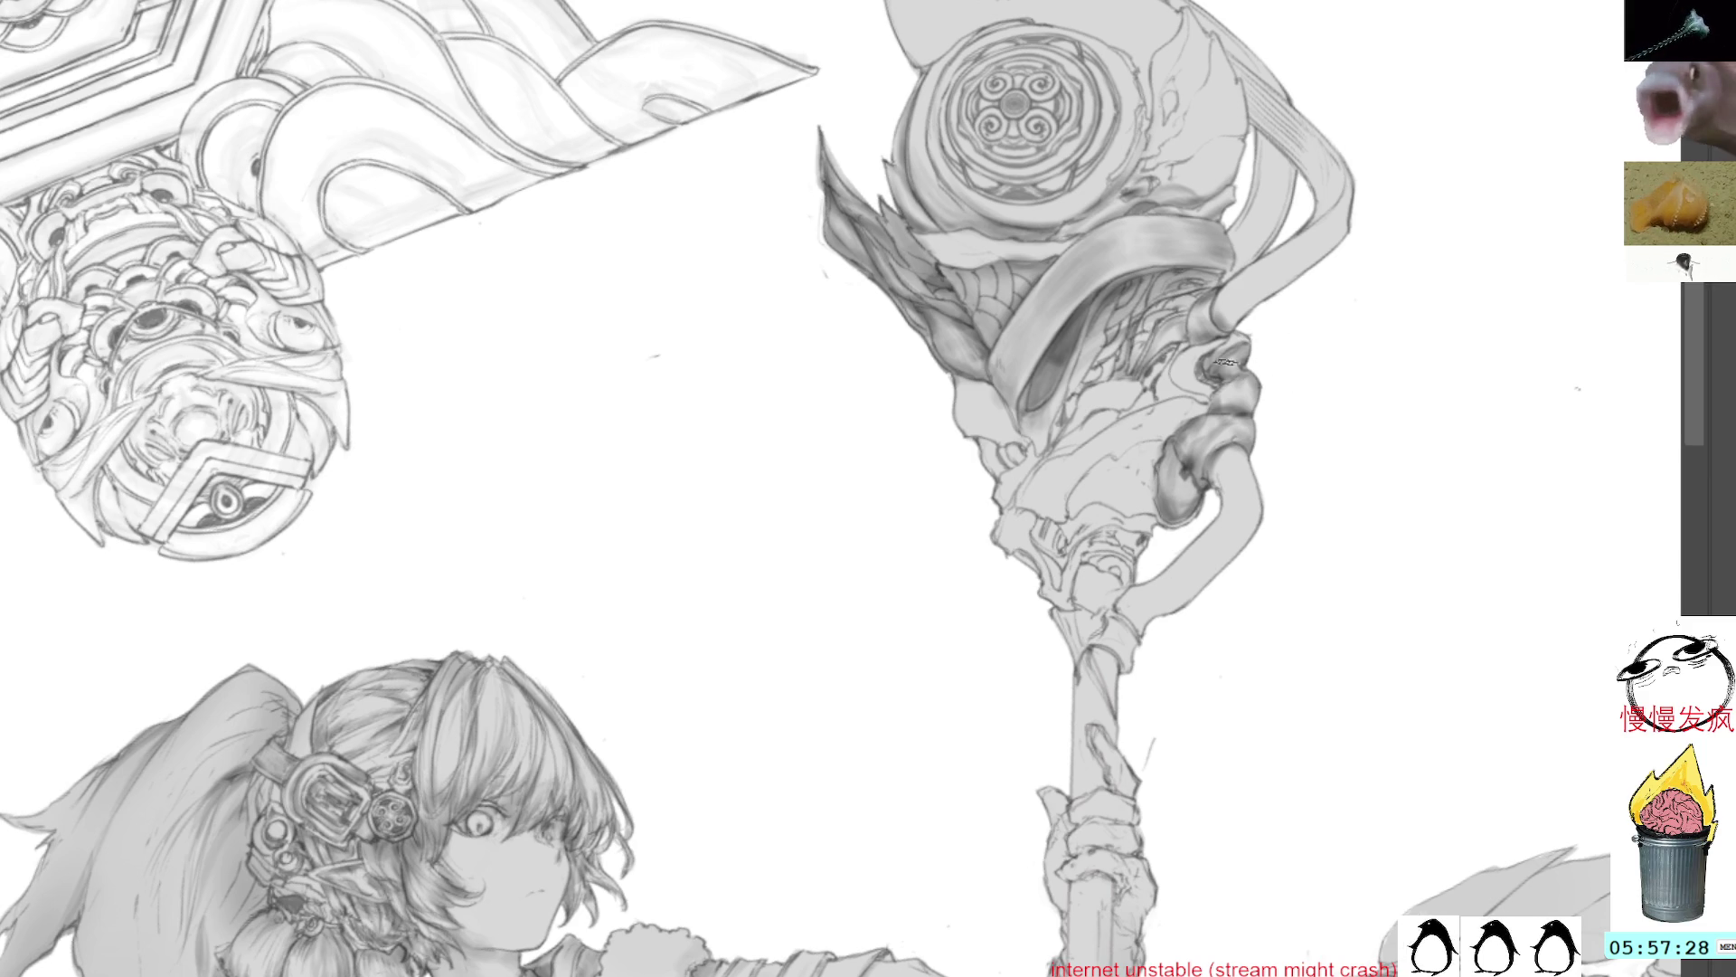
{"action": "left_click_drag", "start_coordinate": [1312, 425], "coordinate": [1257, 349]}
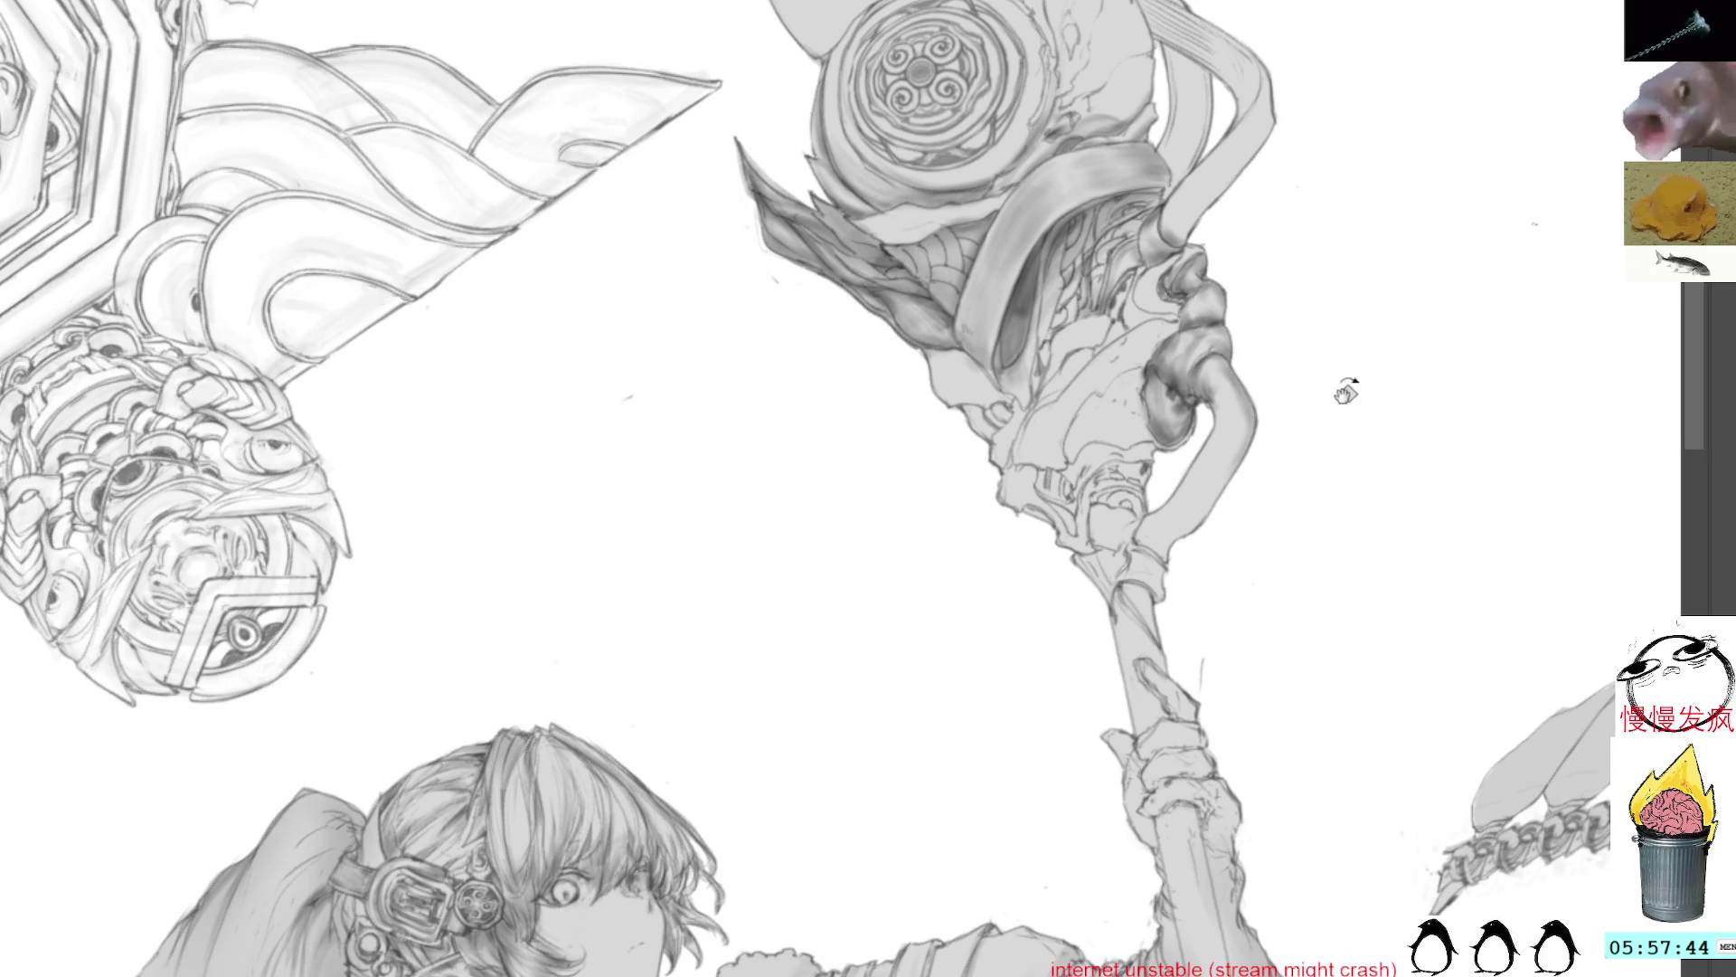
{"action": "key", "text": "4"}
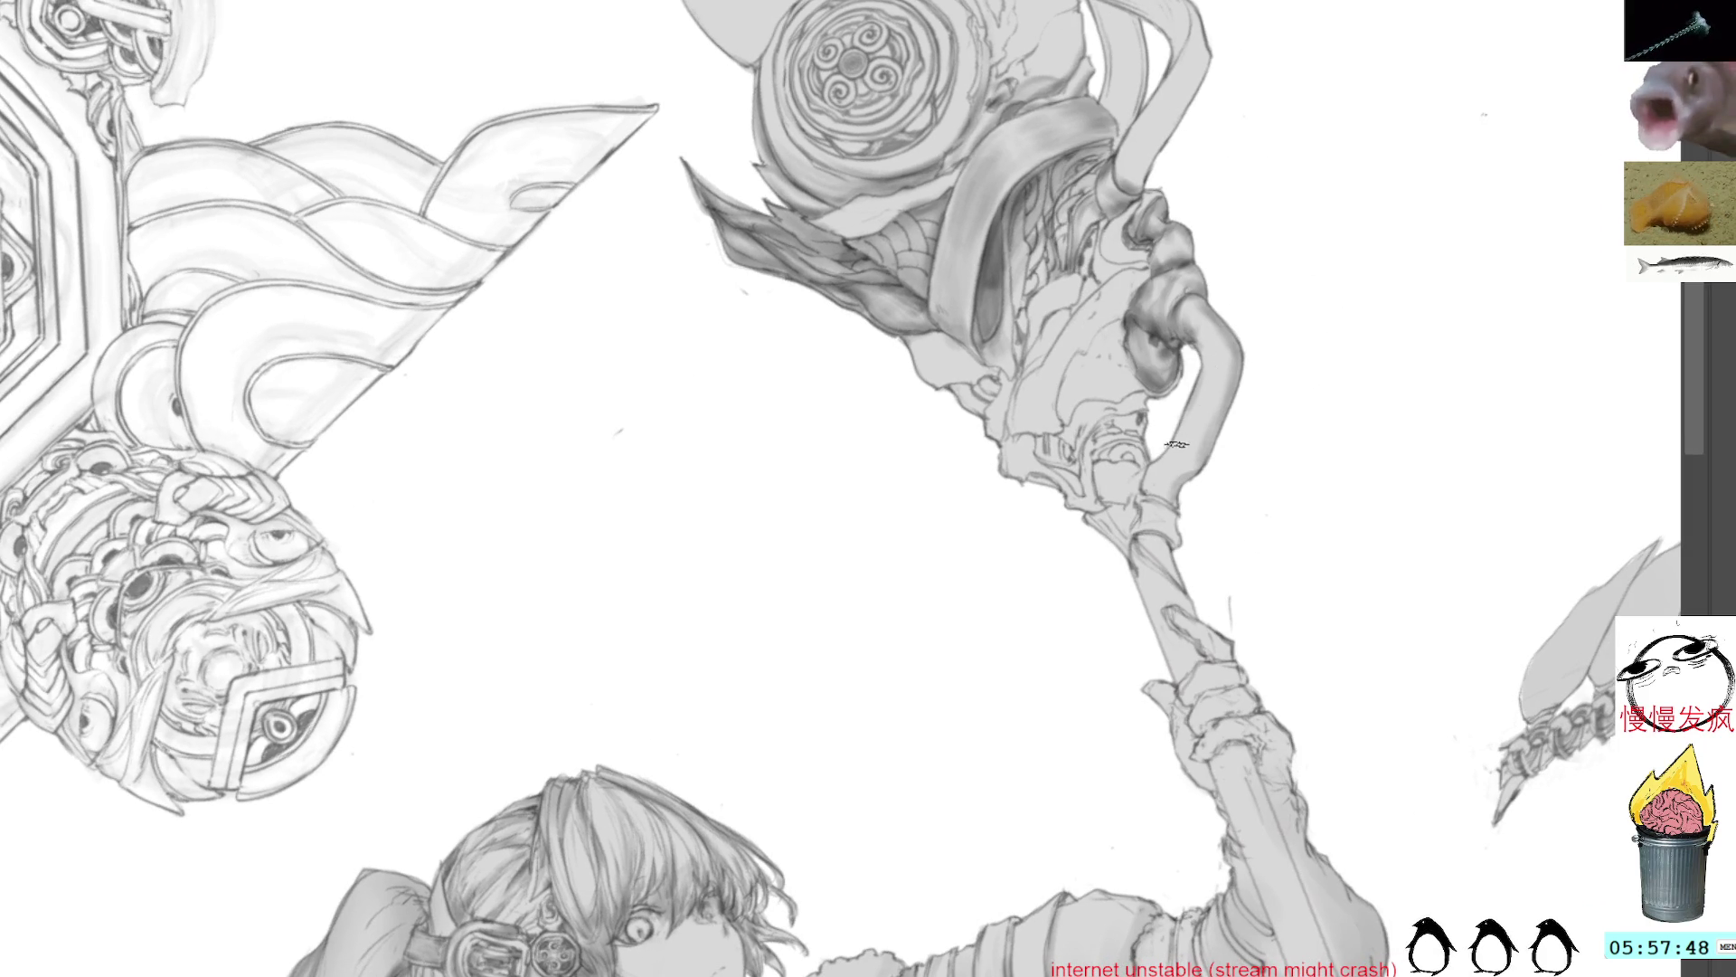
{"action": "key", "text": "5"}
{"action": "left_click_drag", "start_coordinate": [1222, 557], "coordinate": [1217, 432]}
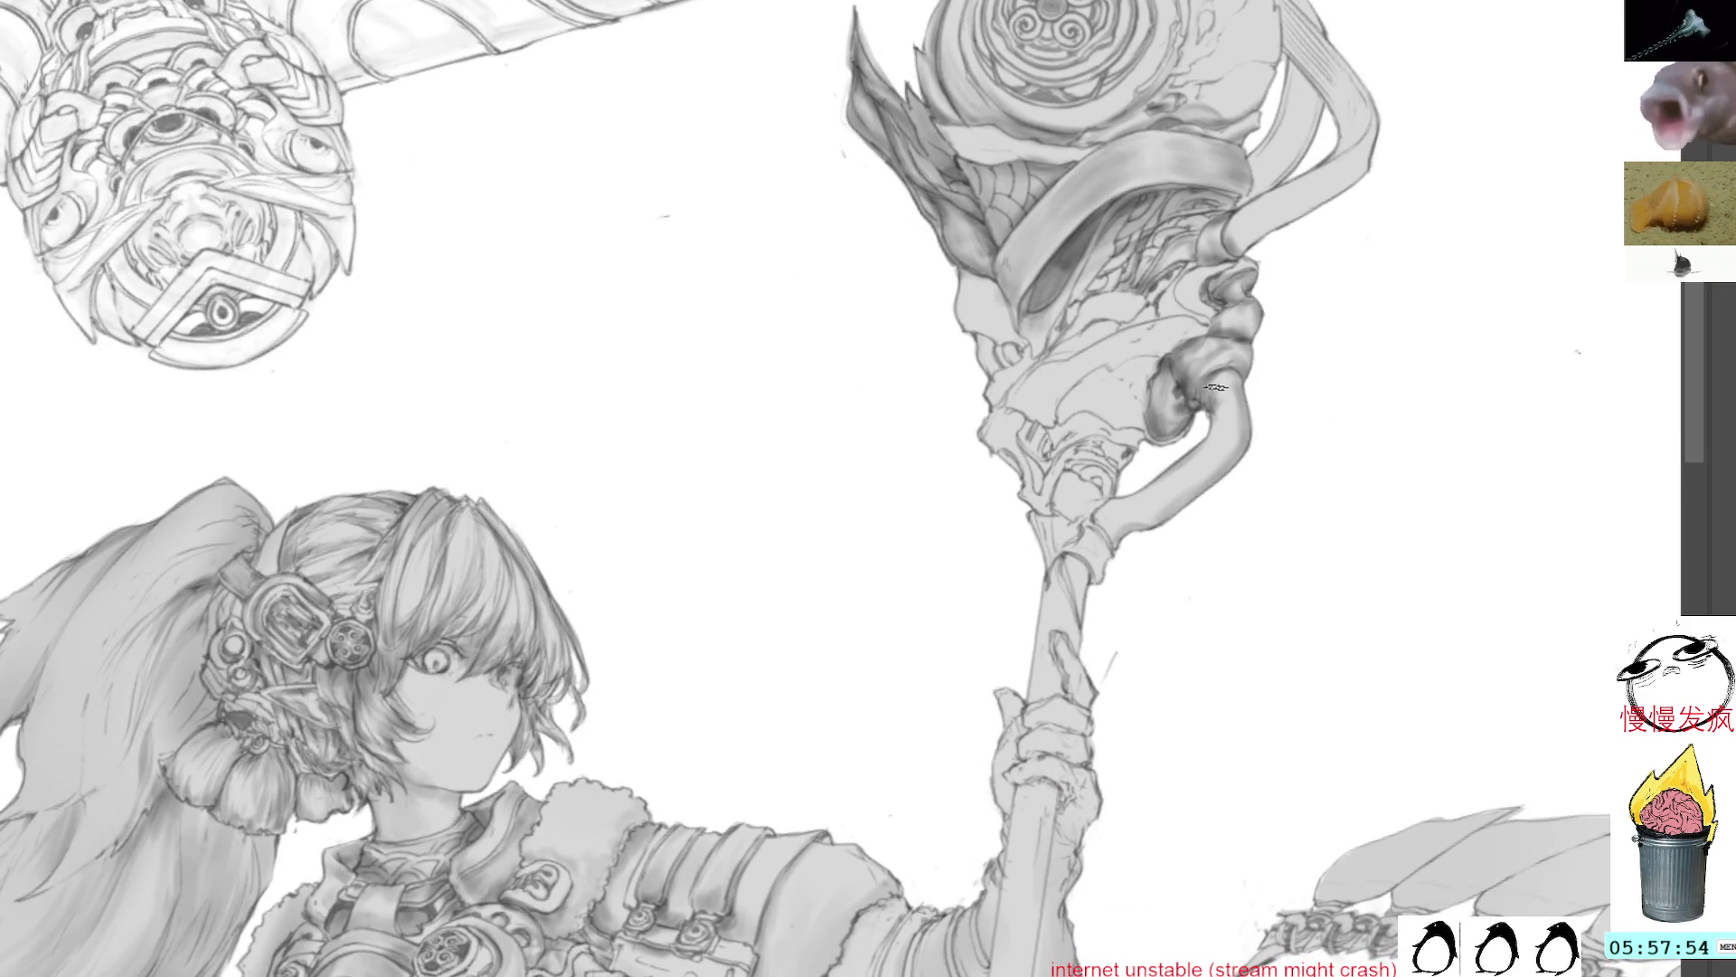
{"action": "mouse_move", "coordinate": [1221, 398]}
{"action": "left_mouse_down"}
{"action": "mouse_move", "coordinate": [1233, 476]}
{"action": "mouse_move", "coordinate": [912, 191]}
{"action": "mouse_move", "coordinate": [1097, 477]}
{"action": "mouse_move", "coordinate": [1175, 329]}
{"action": "mouse_move", "coordinate": [955, 177]}
{"action": "left_mouse_up"}
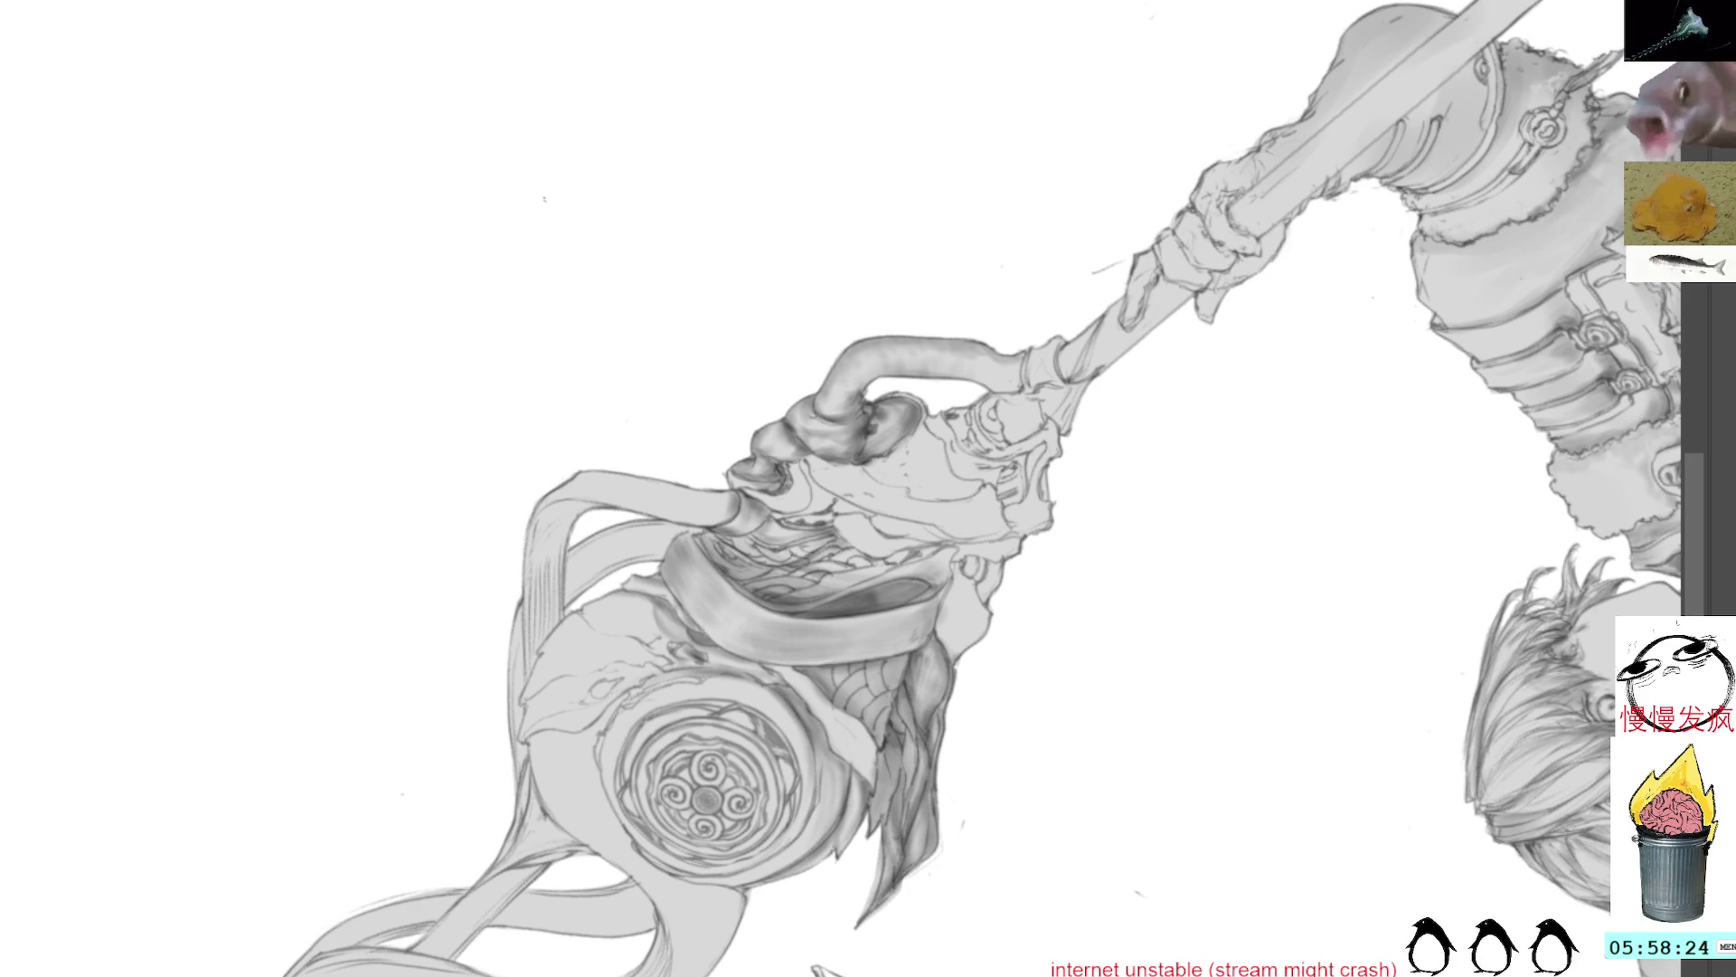
Step: Angle and zoom onto the staff head, shading its curled pipe with darker rounded greys
{"action": "mouse_move", "coordinate": [1012, 185]}
{"action": "left_mouse_down"}
{"action": "mouse_move", "coordinate": [1082, 356]}
{"action": "mouse_move", "coordinate": [974, 438]}
{"action": "left_mouse_up"}
{"action": "left_click_drag", "start_coordinate": [1013, 506], "coordinate": [929, 287]}
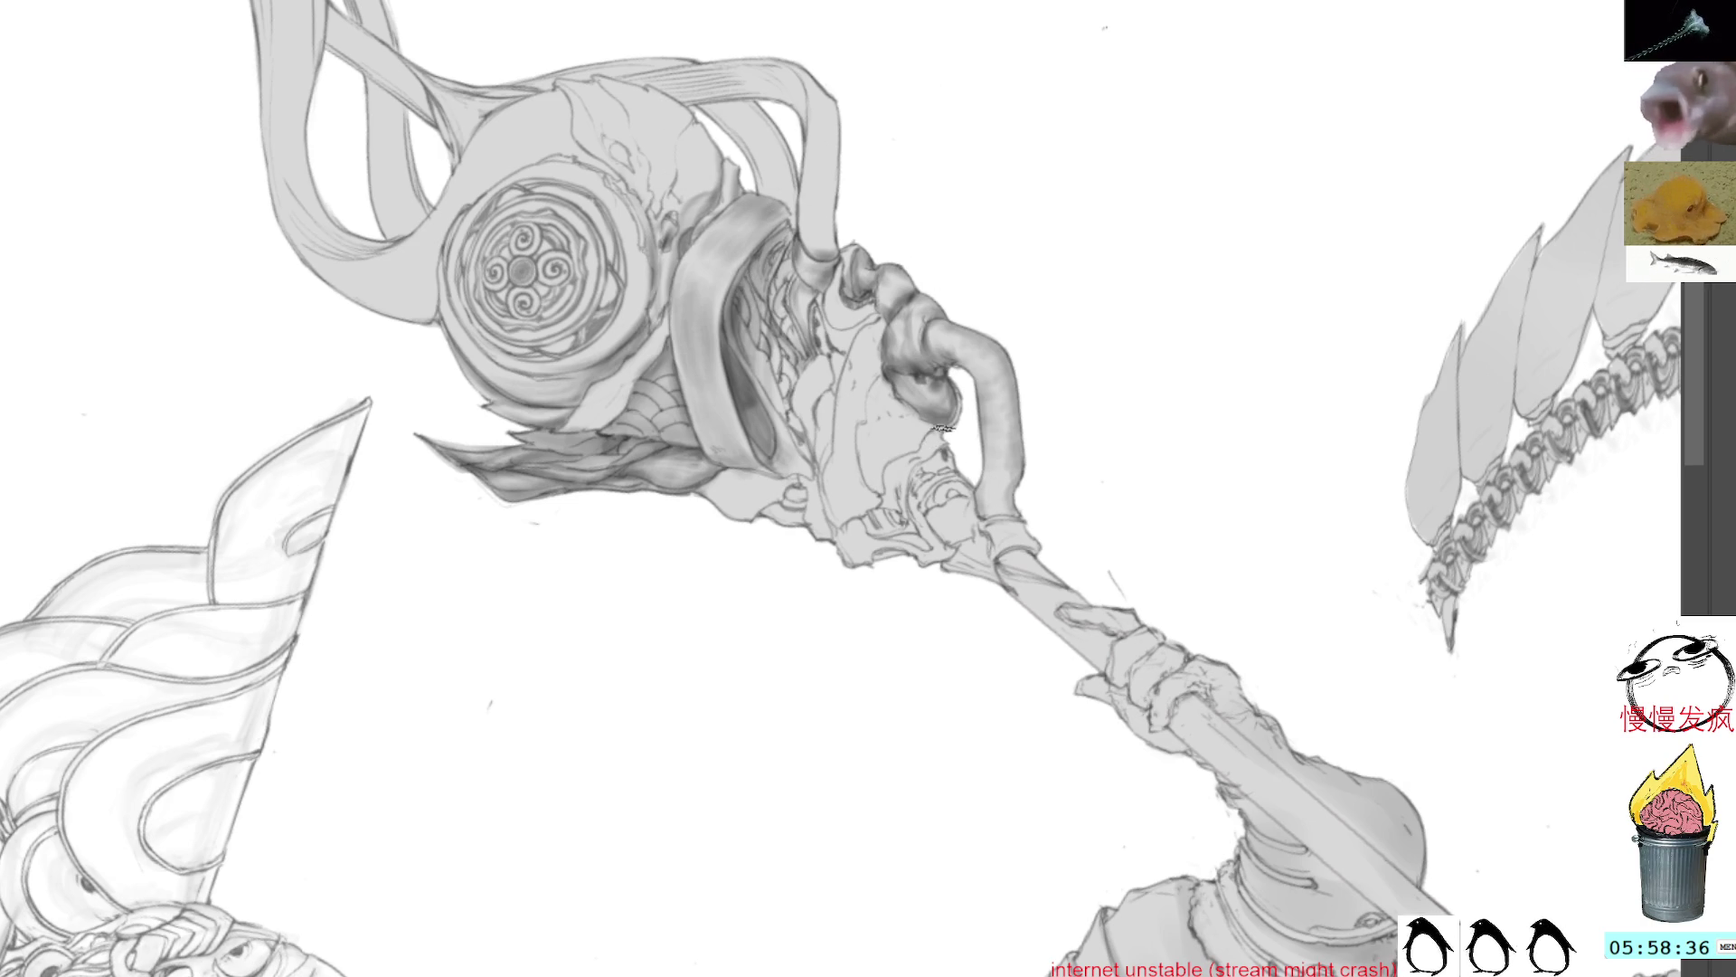
{"action": "key", "text": "4"}
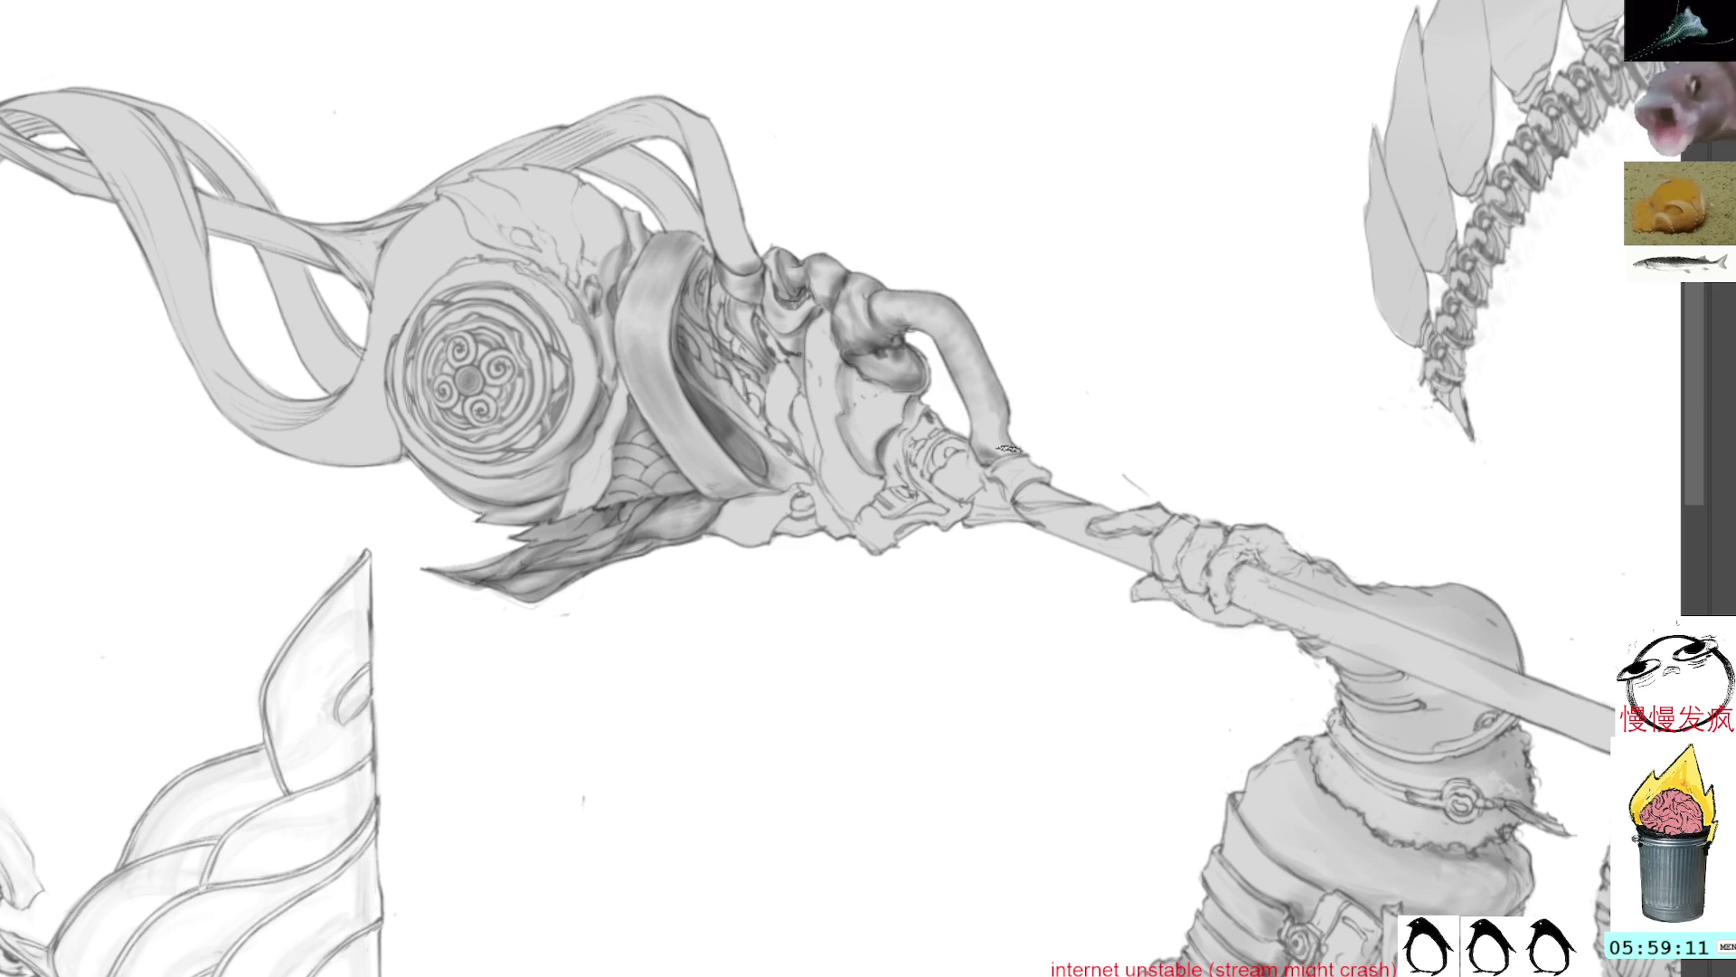
{"action": "key", "text": "4"}
{"action": "key", "text": "4"}
{"action": "key", "text": "4"}
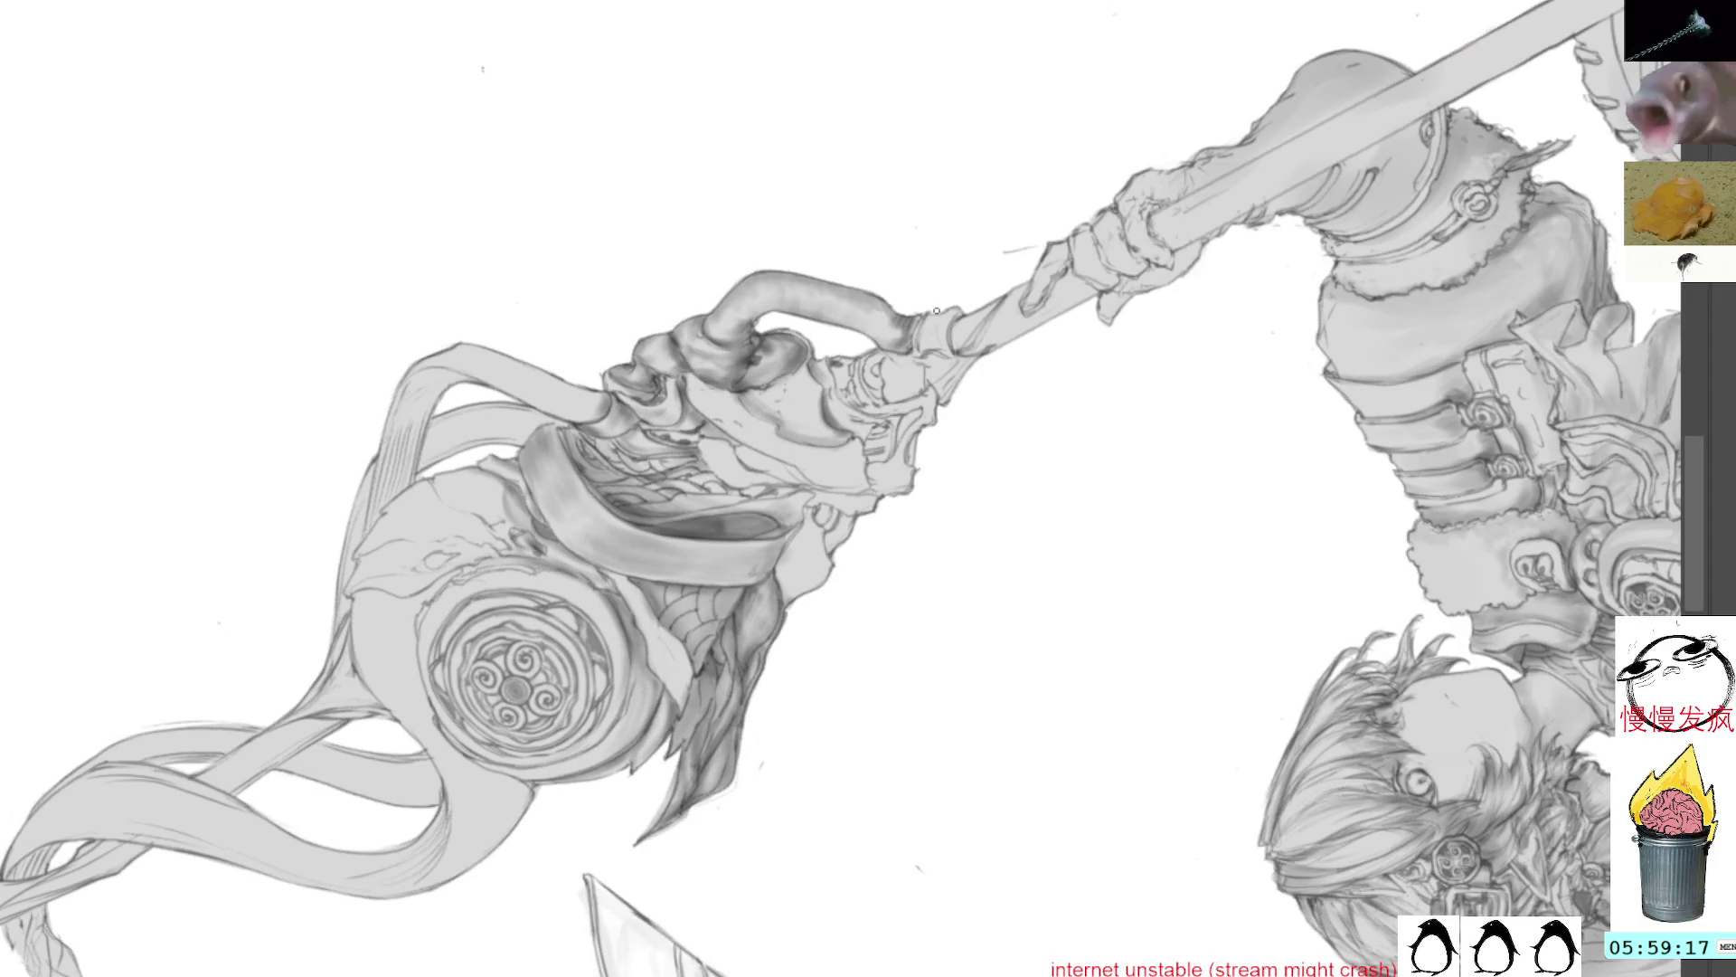
Step: Paint small dark marks on the staff grip, sample a grey, and stand the staff nearly upright
{"action": "left_click_drag", "start_coordinate": [926, 318], "coordinate": [952, 317]}
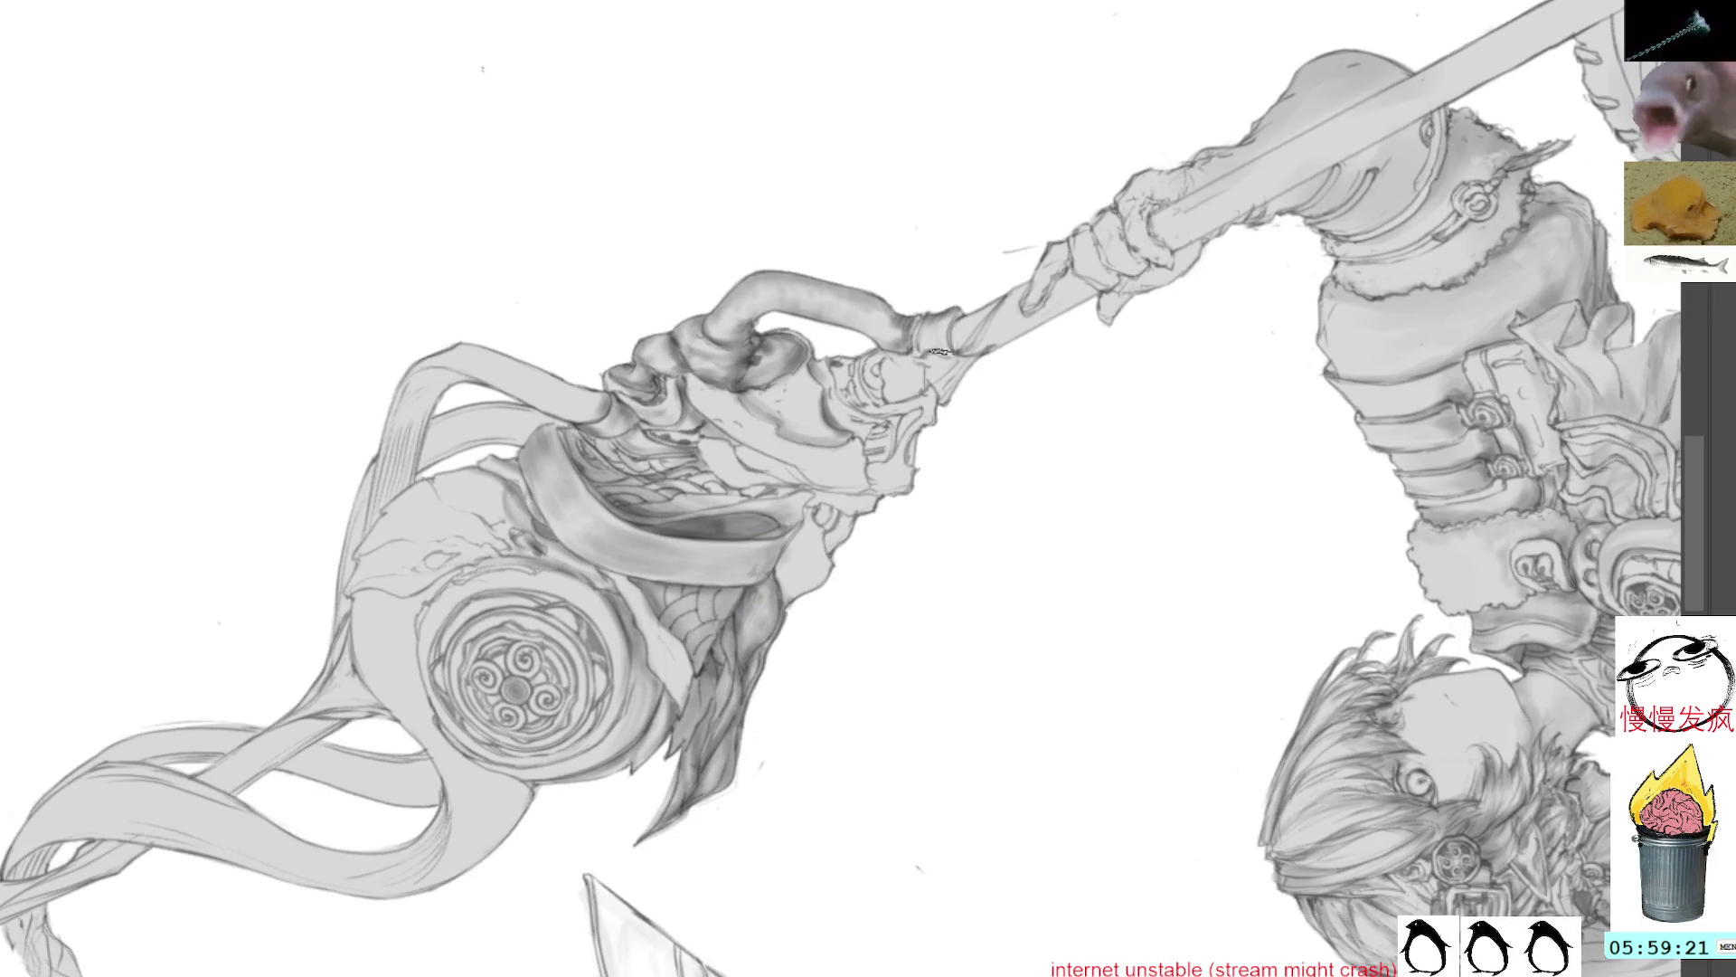
{"action": "left_click", "coordinate": [776, 360], "text": "ctrl"}
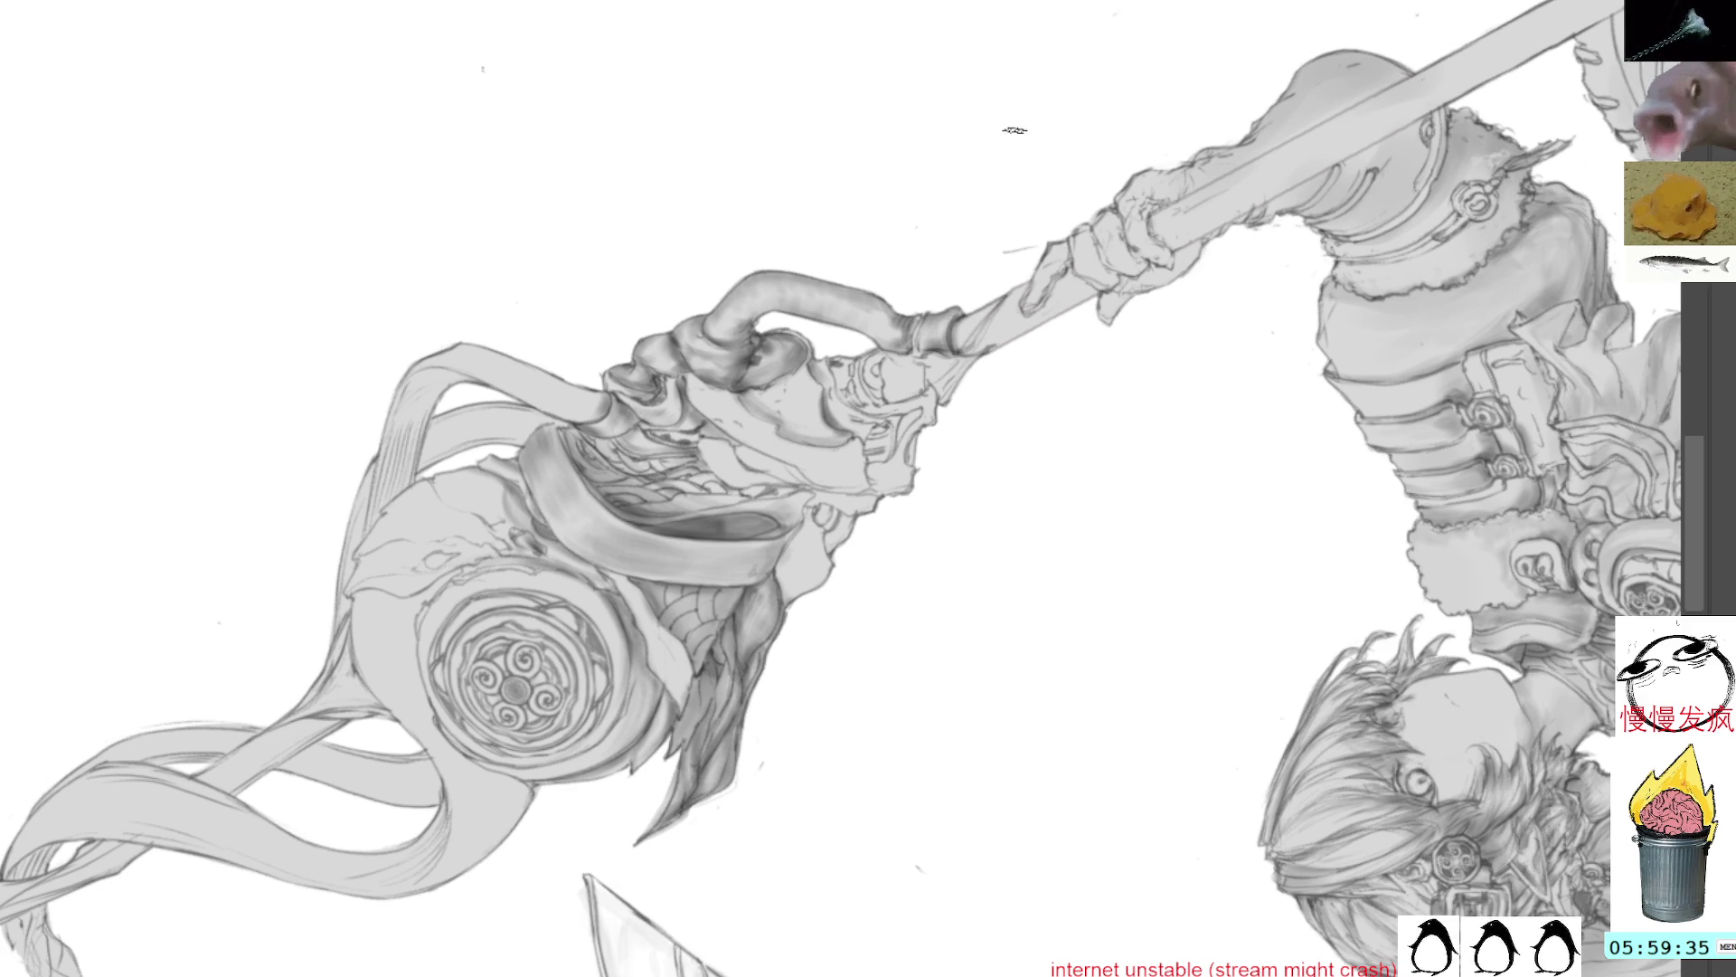
{"action": "mouse_move", "coordinate": [1042, 327]}
{"action": "left_mouse_down"}
{"action": "mouse_move", "coordinate": [942, 399]}
{"action": "mouse_move", "coordinate": [956, 263]}
{"action": "left_mouse_up"}
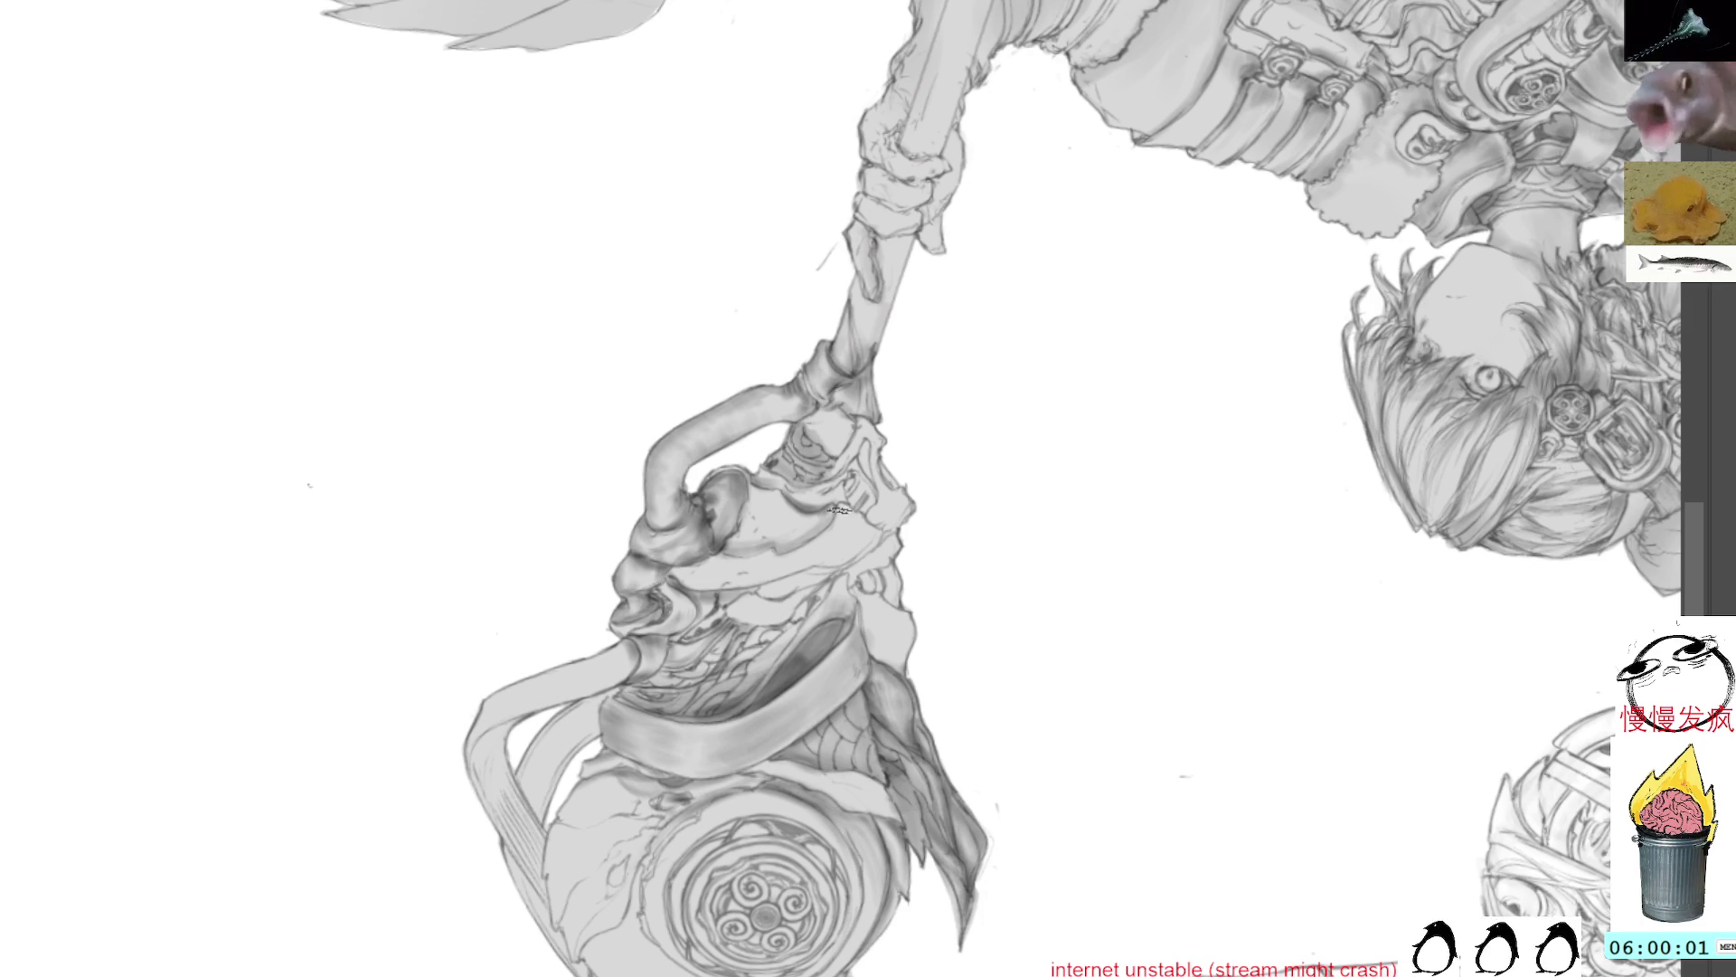
Step: Rotate the canvas through several angles while refining shading at the shaft-to-head joint
{"action": "left_click_drag", "start_coordinate": [1008, 356], "coordinate": [779, 236]}
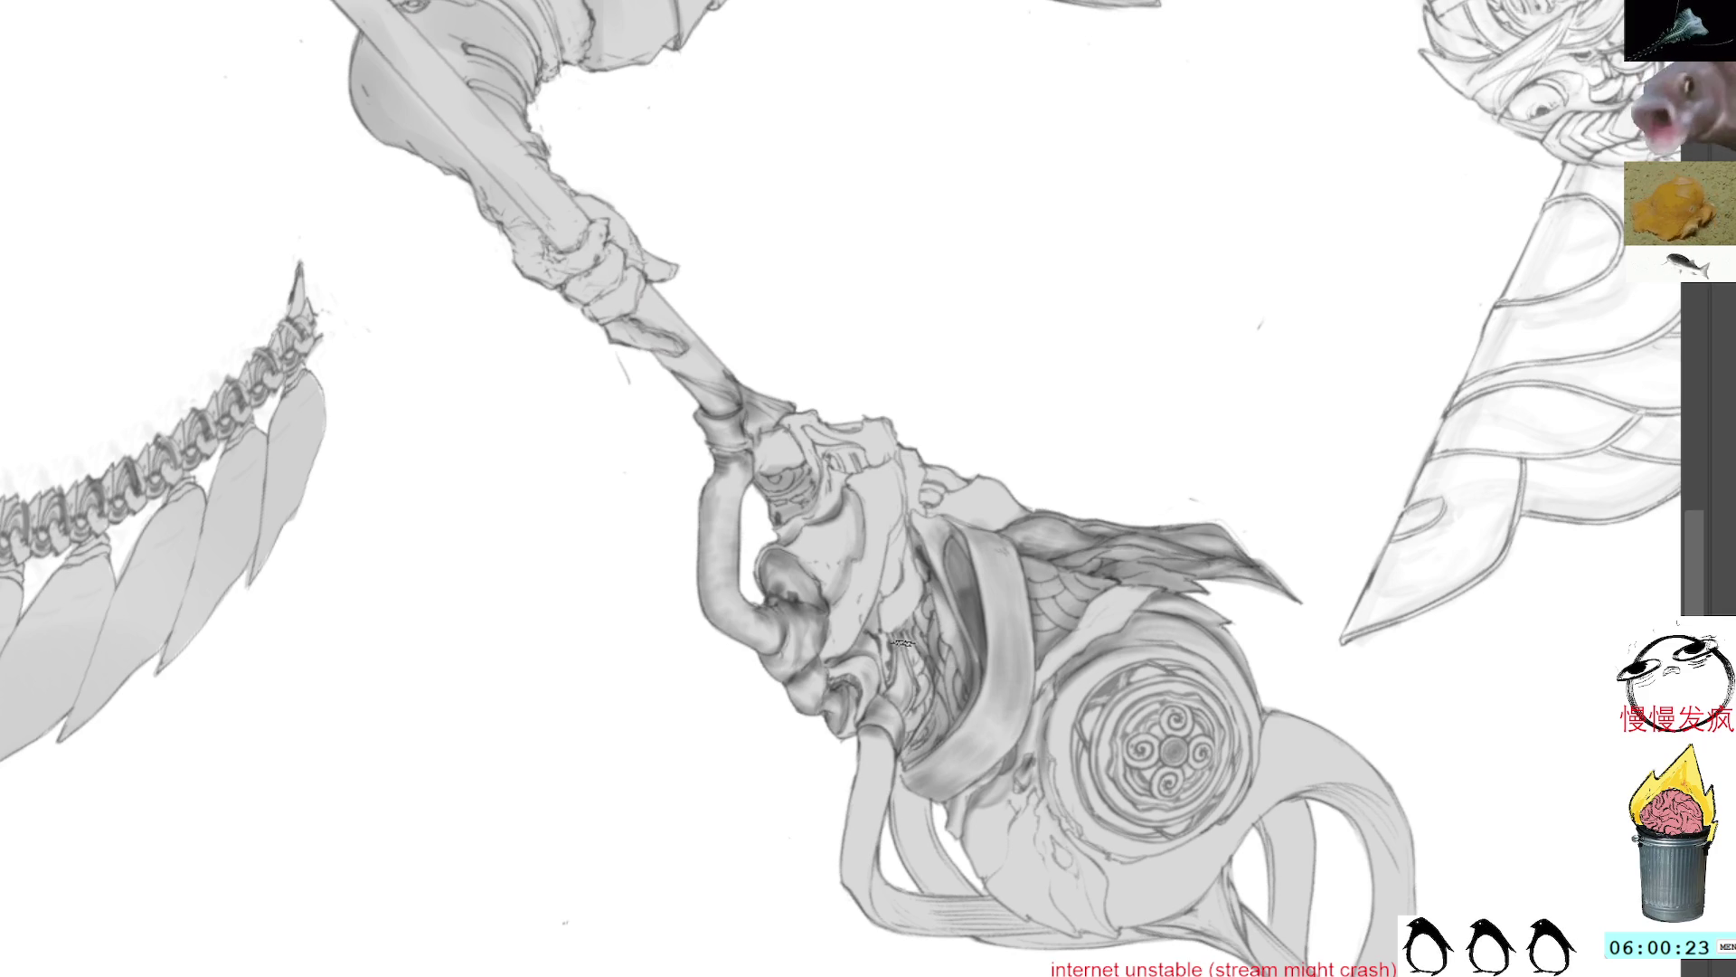
{"action": "mouse_move", "coordinate": [931, 506]}
{"action": "left_mouse_down"}
{"action": "mouse_move", "coordinate": [965, 290]}
{"action": "mouse_move", "coordinate": [971, 483]}
{"action": "left_mouse_up"}
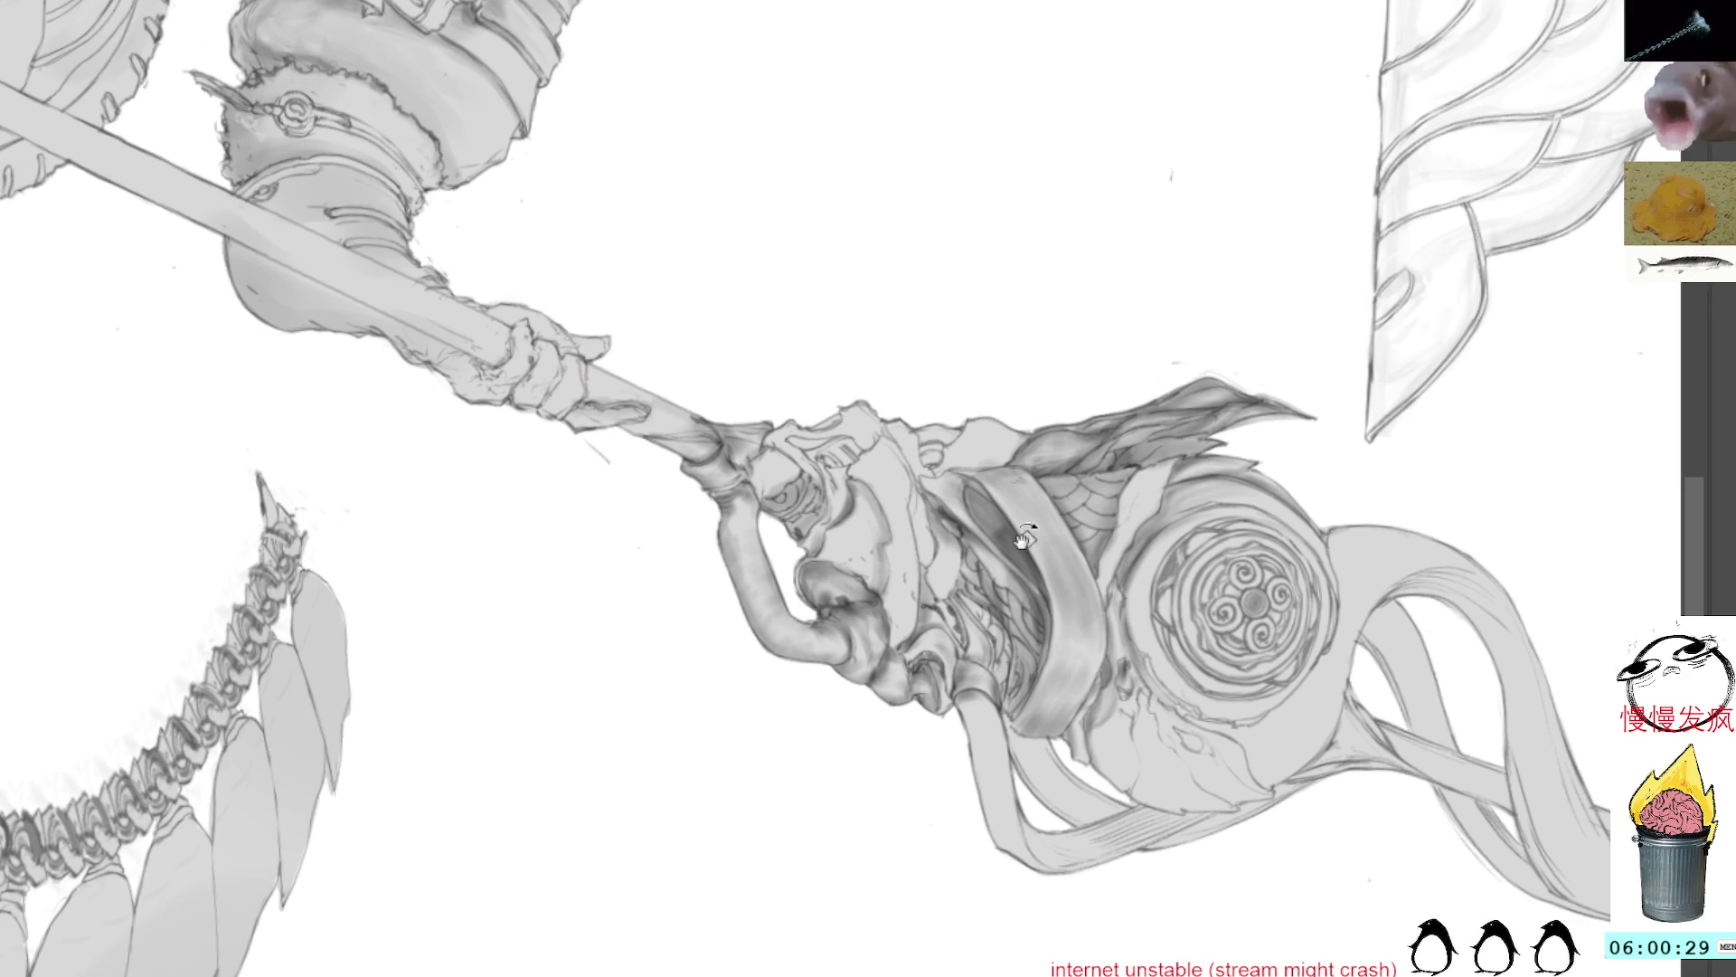
{"action": "left_click_drag", "start_coordinate": [949, 543], "coordinate": [968, 334]}
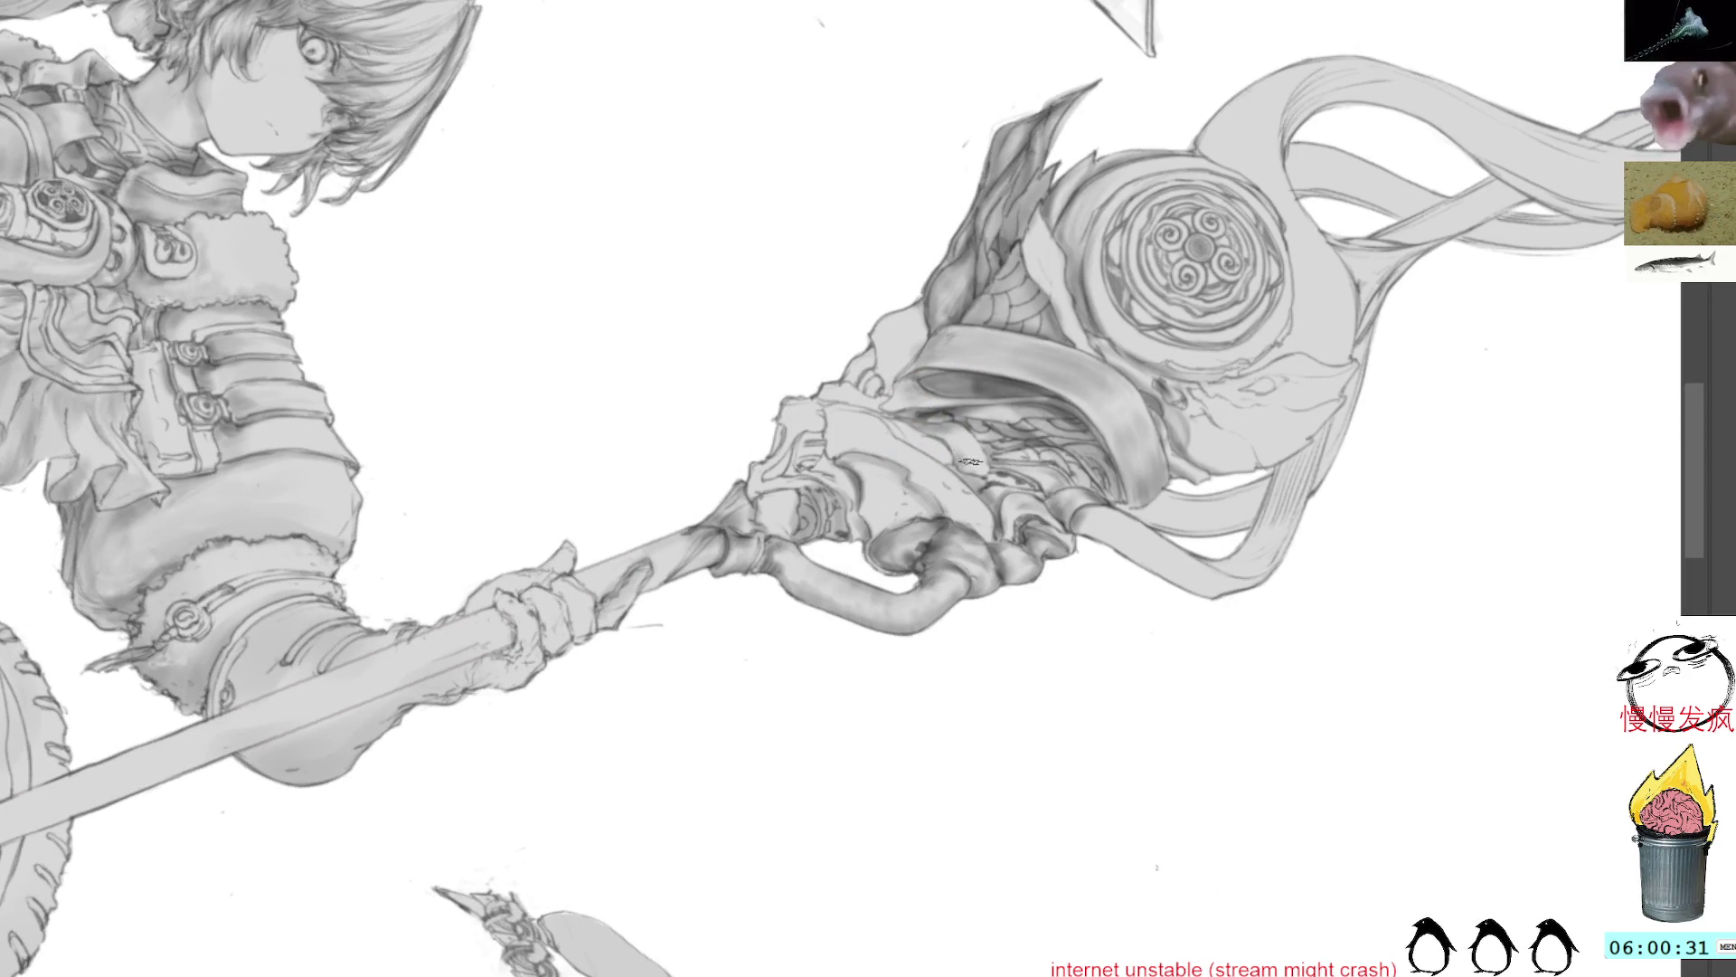
{"action": "key", "text": "5"}
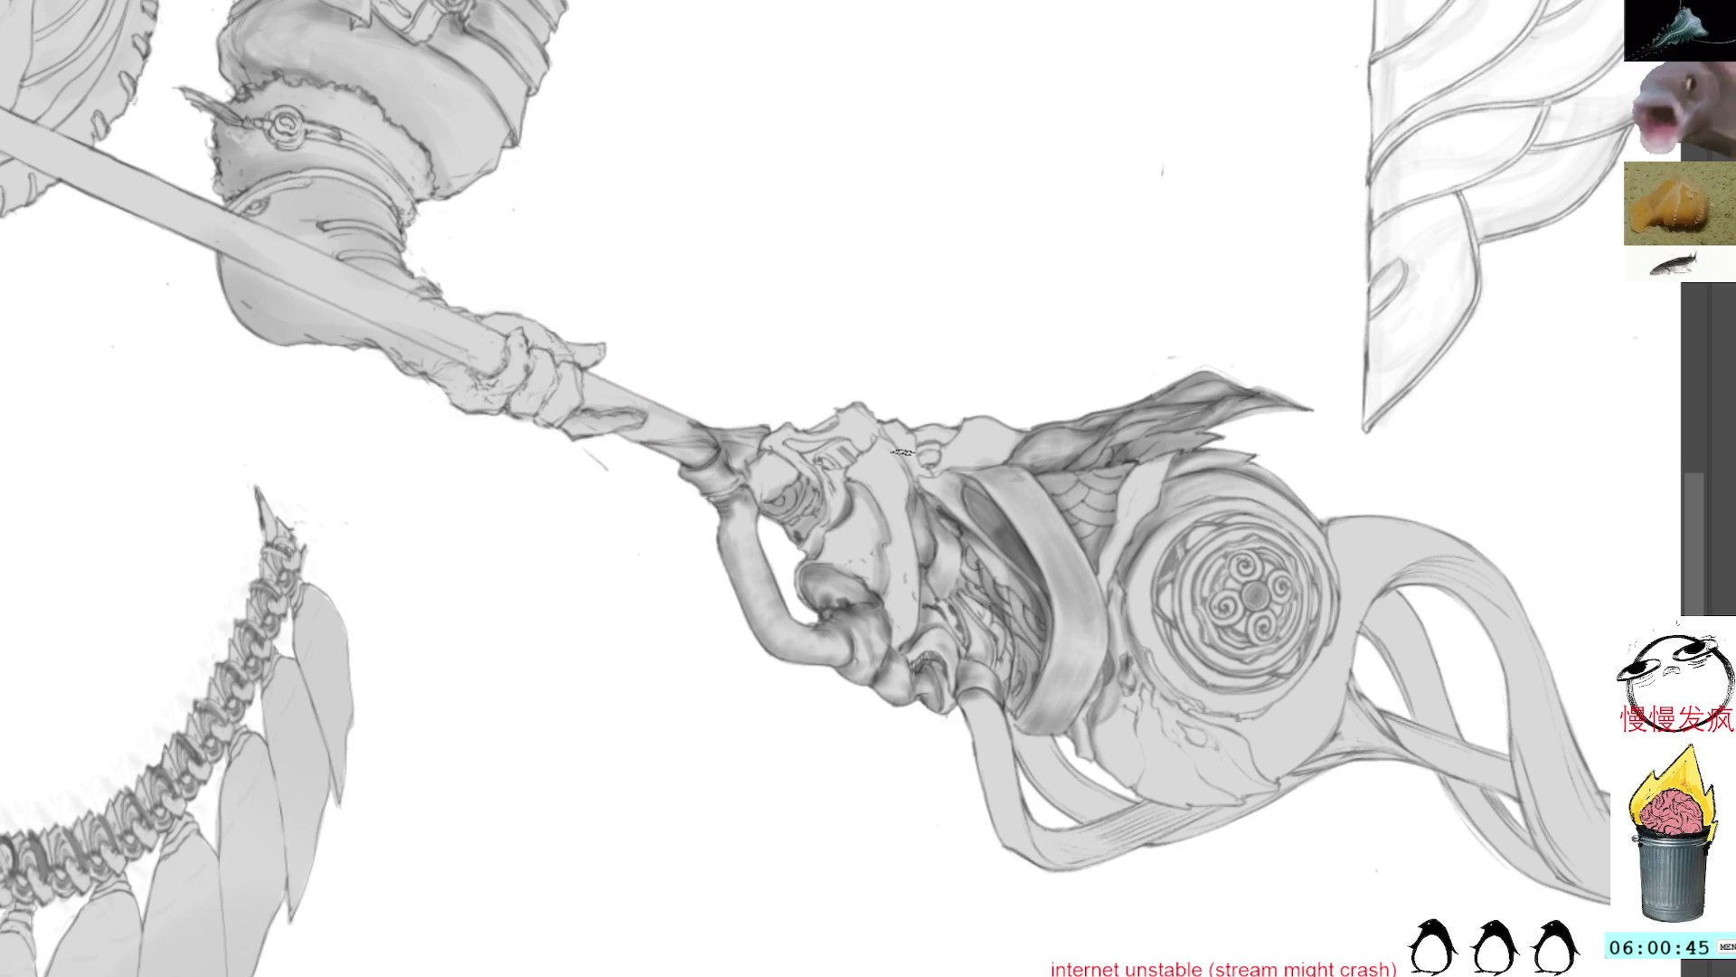
{"action": "key", "text": "5"}
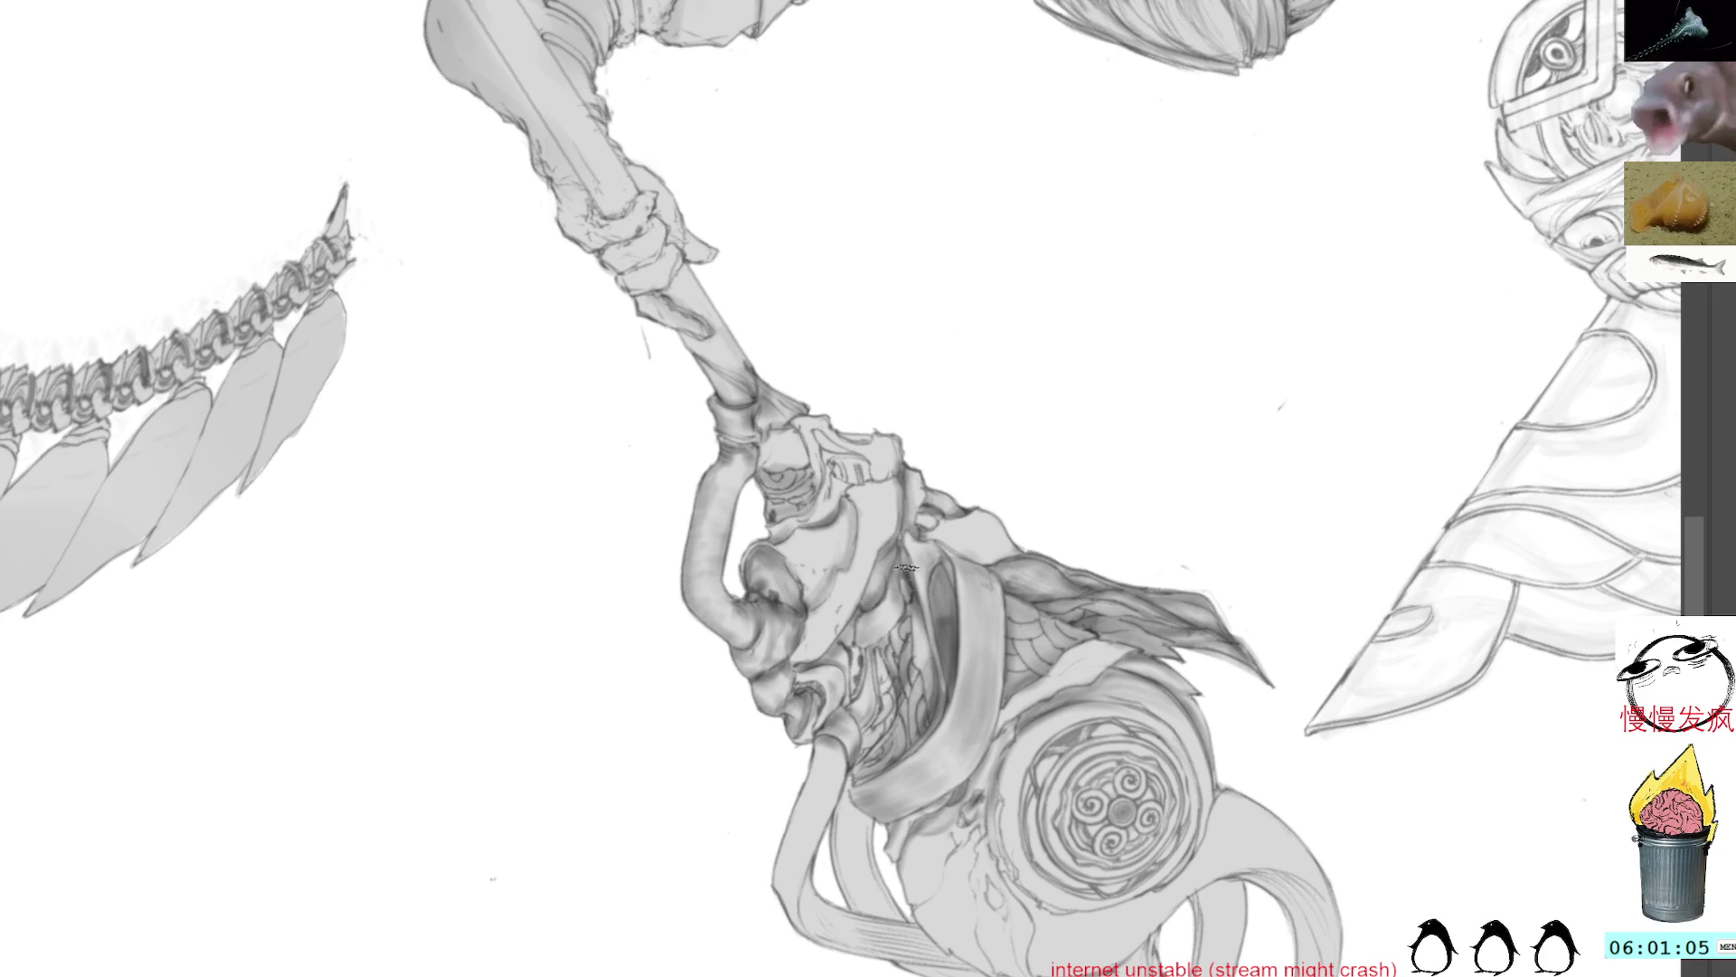
{"action": "mouse_move", "coordinate": [1020, 421]}
{"action": "left_mouse_down"}
{"action": "mouse_move", "coordinate": [992, 356]}
{"action": "mouse_move", "coordinate": [953, 487]}
{"action": "left_mouse_up"}
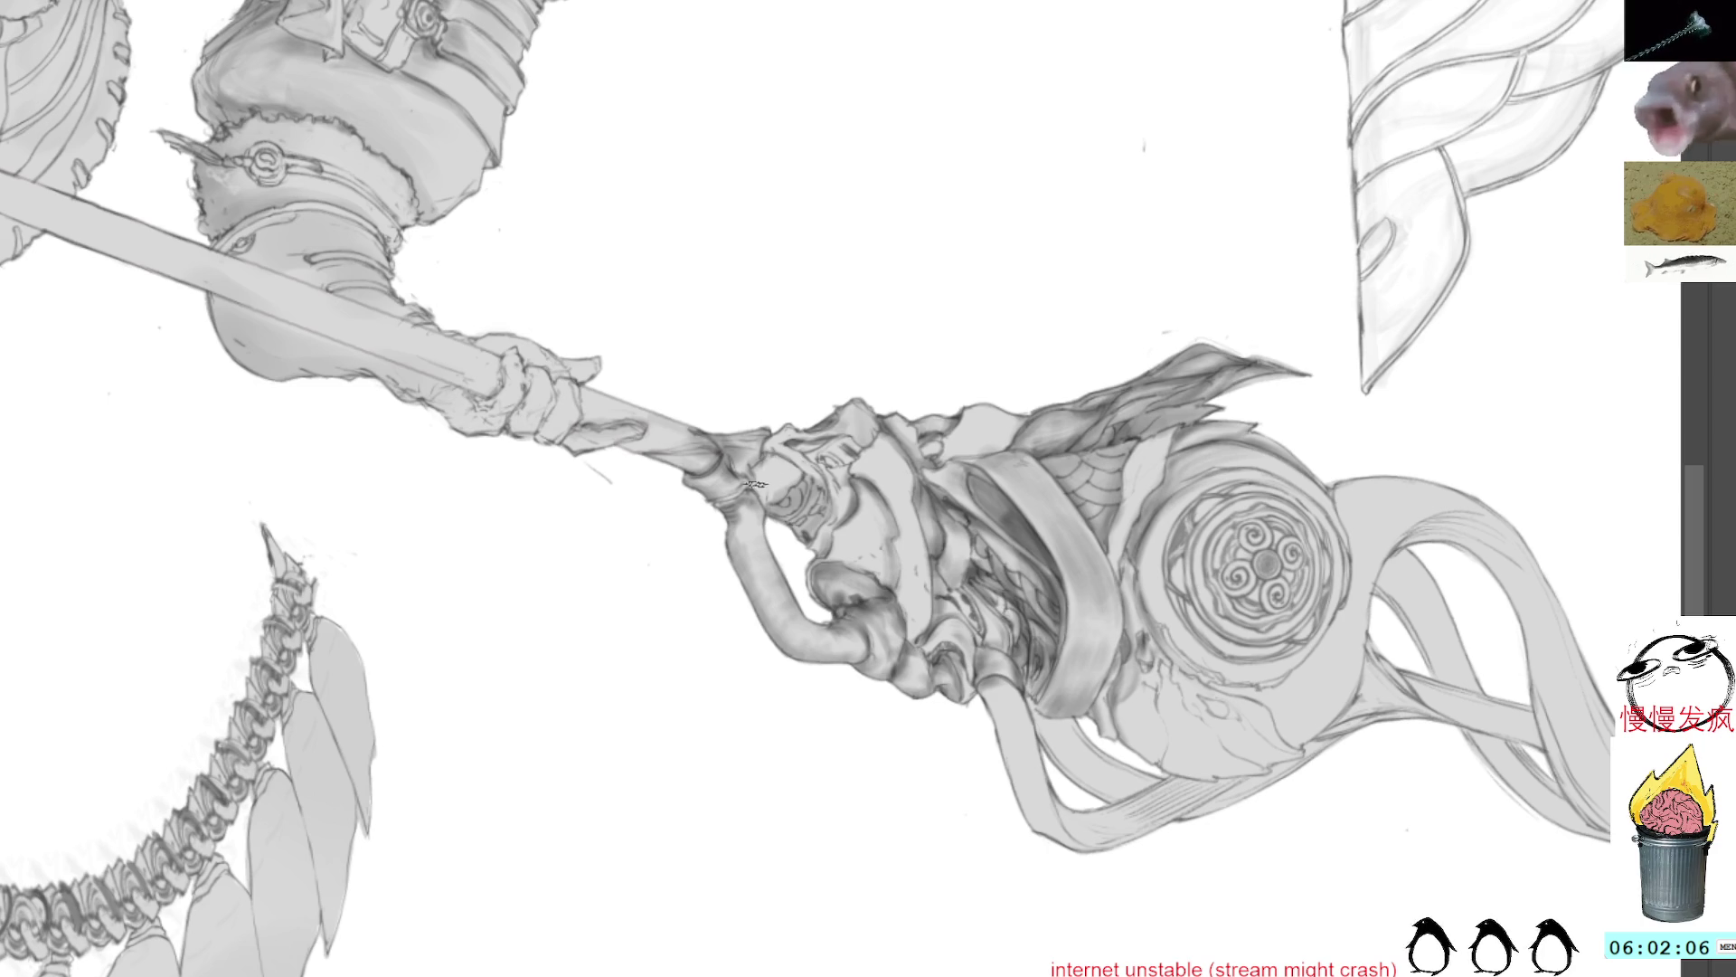
Step: Turn the canvas roughly upside down to keep shading the staff head's layered plates
{"action": "mouse_move", "coordinate": [977, 480]}
{"action": "left_mouse_down"}
{"action": "mouse_move", "coordinate": [746, 375]}
{"action": "mouse_move", "coordinate": [993, 391]}
{"action": "mouse_move", "coordinate": [807, 438]}
{"action": "left_mouse_up"}
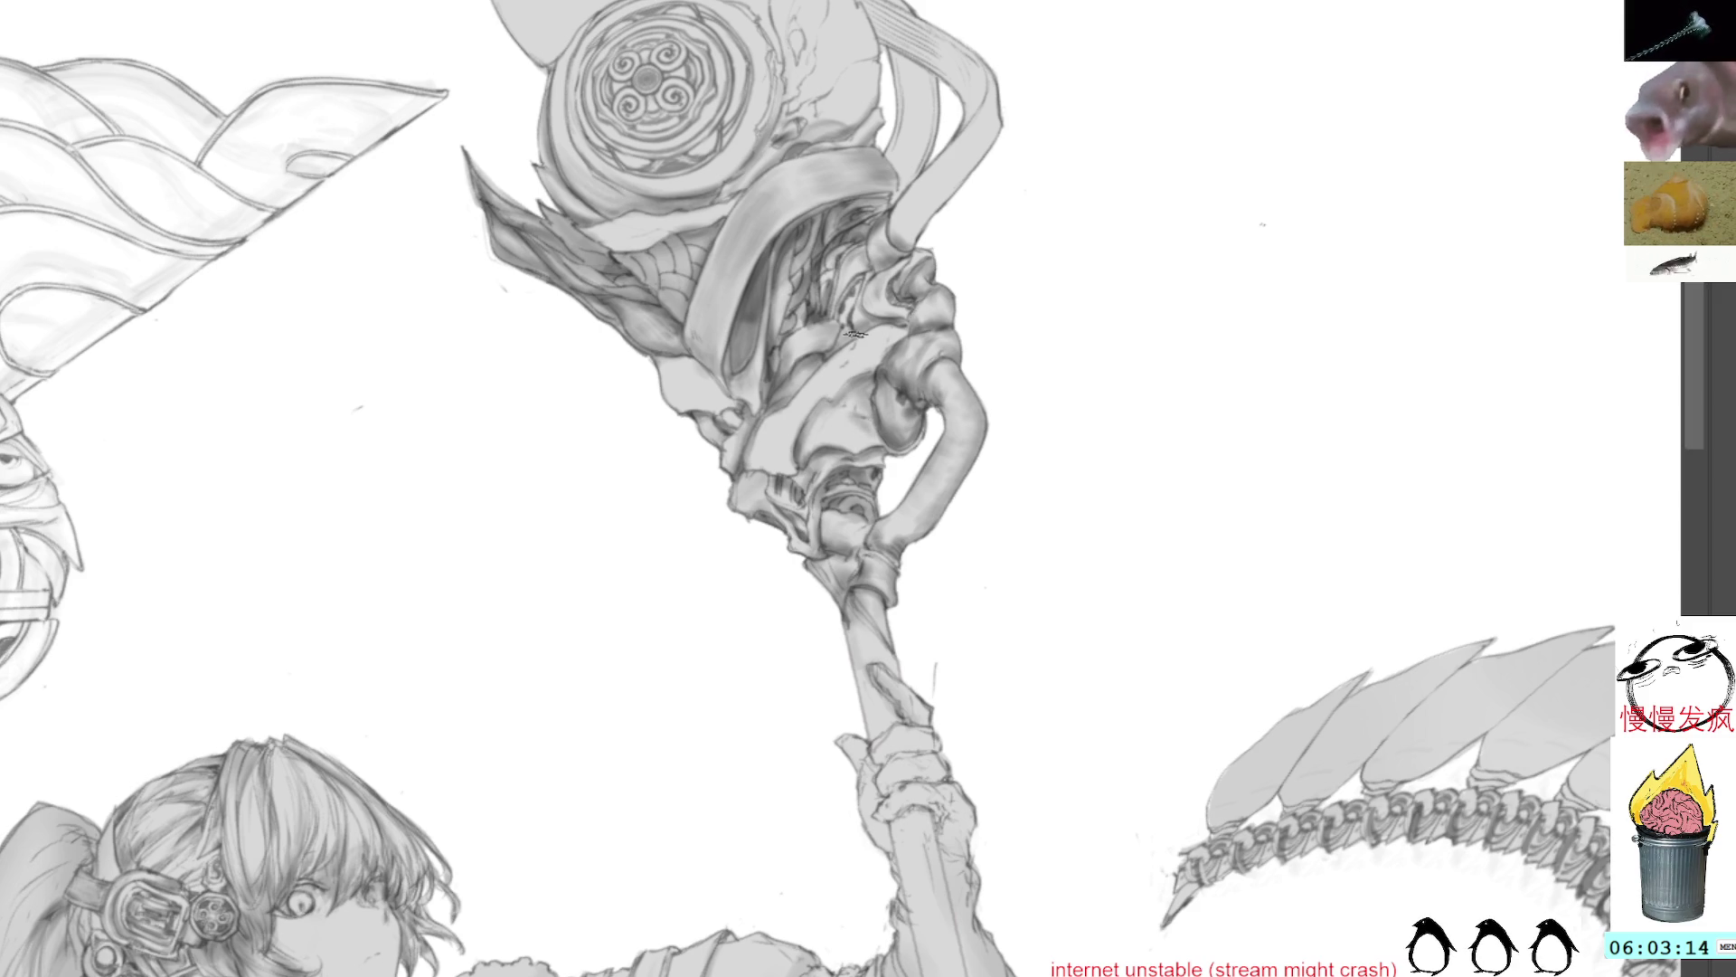
Step: Paint dark strokes on the mask face below the medallion, sampling greys from mask and grip
{"action": "left_click_drag", "start_coordinate": [855, 411], "coordinate": [874, 418]}
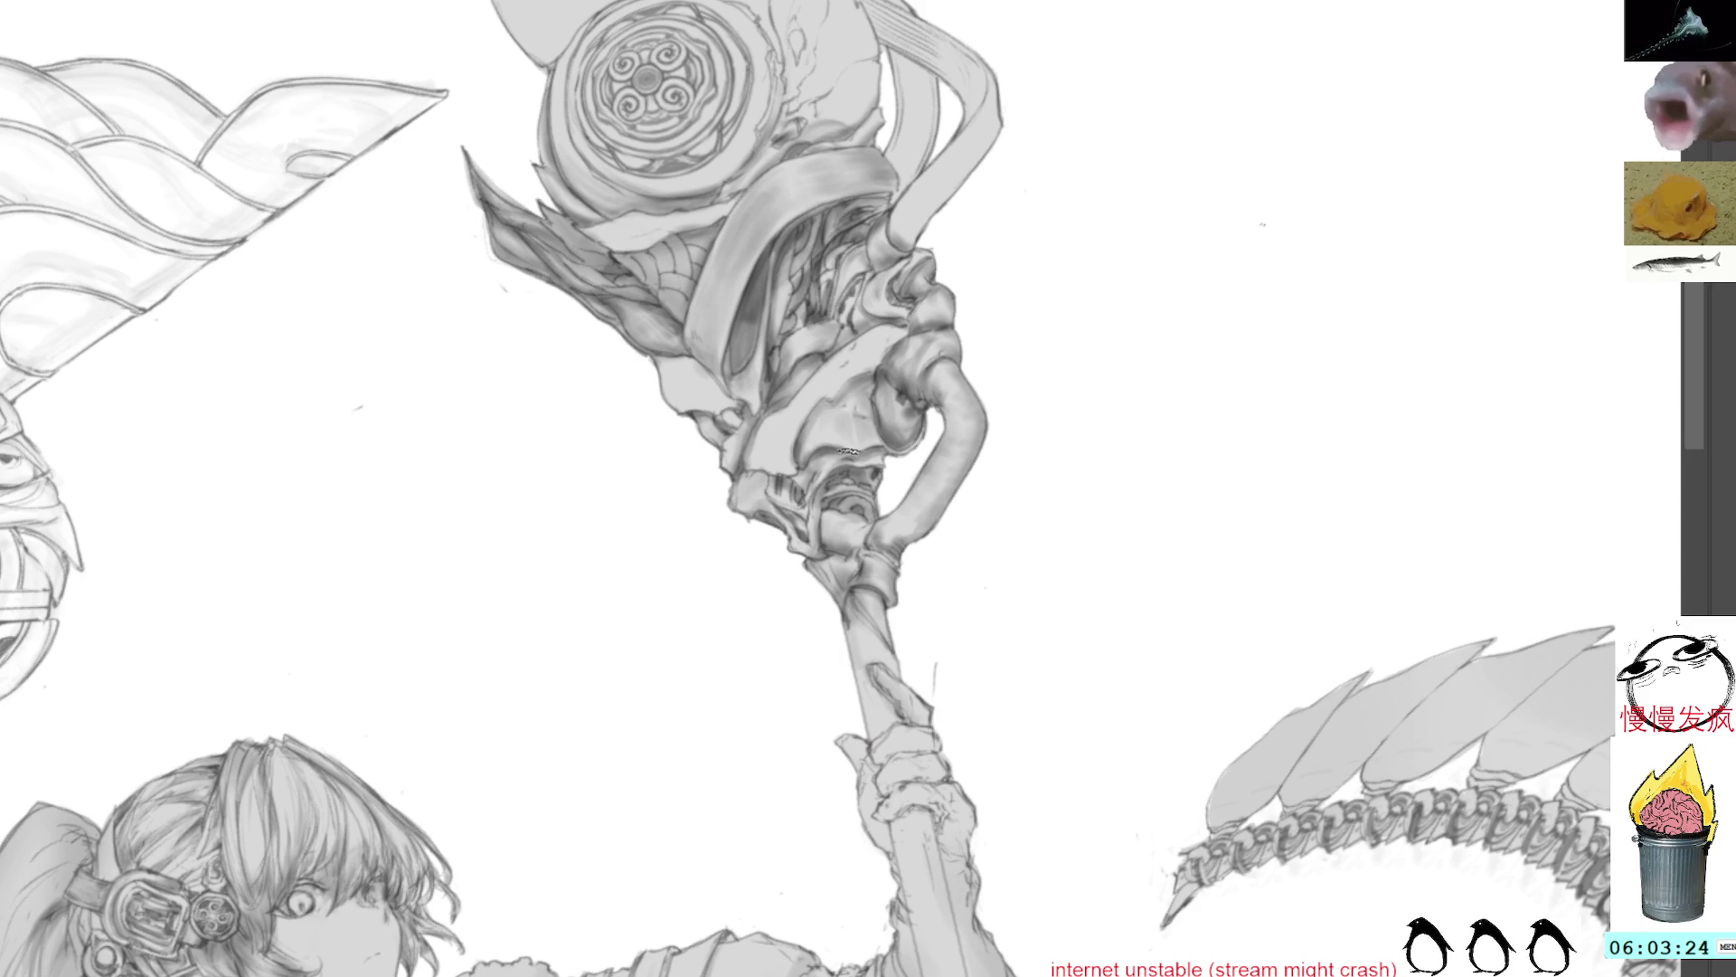
{"action": "left_click", "coordinate": [866, 429], "text": "alt"}
{"action": "left_click_drag", "start_coordinate": [840, 396], "coordinate": [871, 468]}
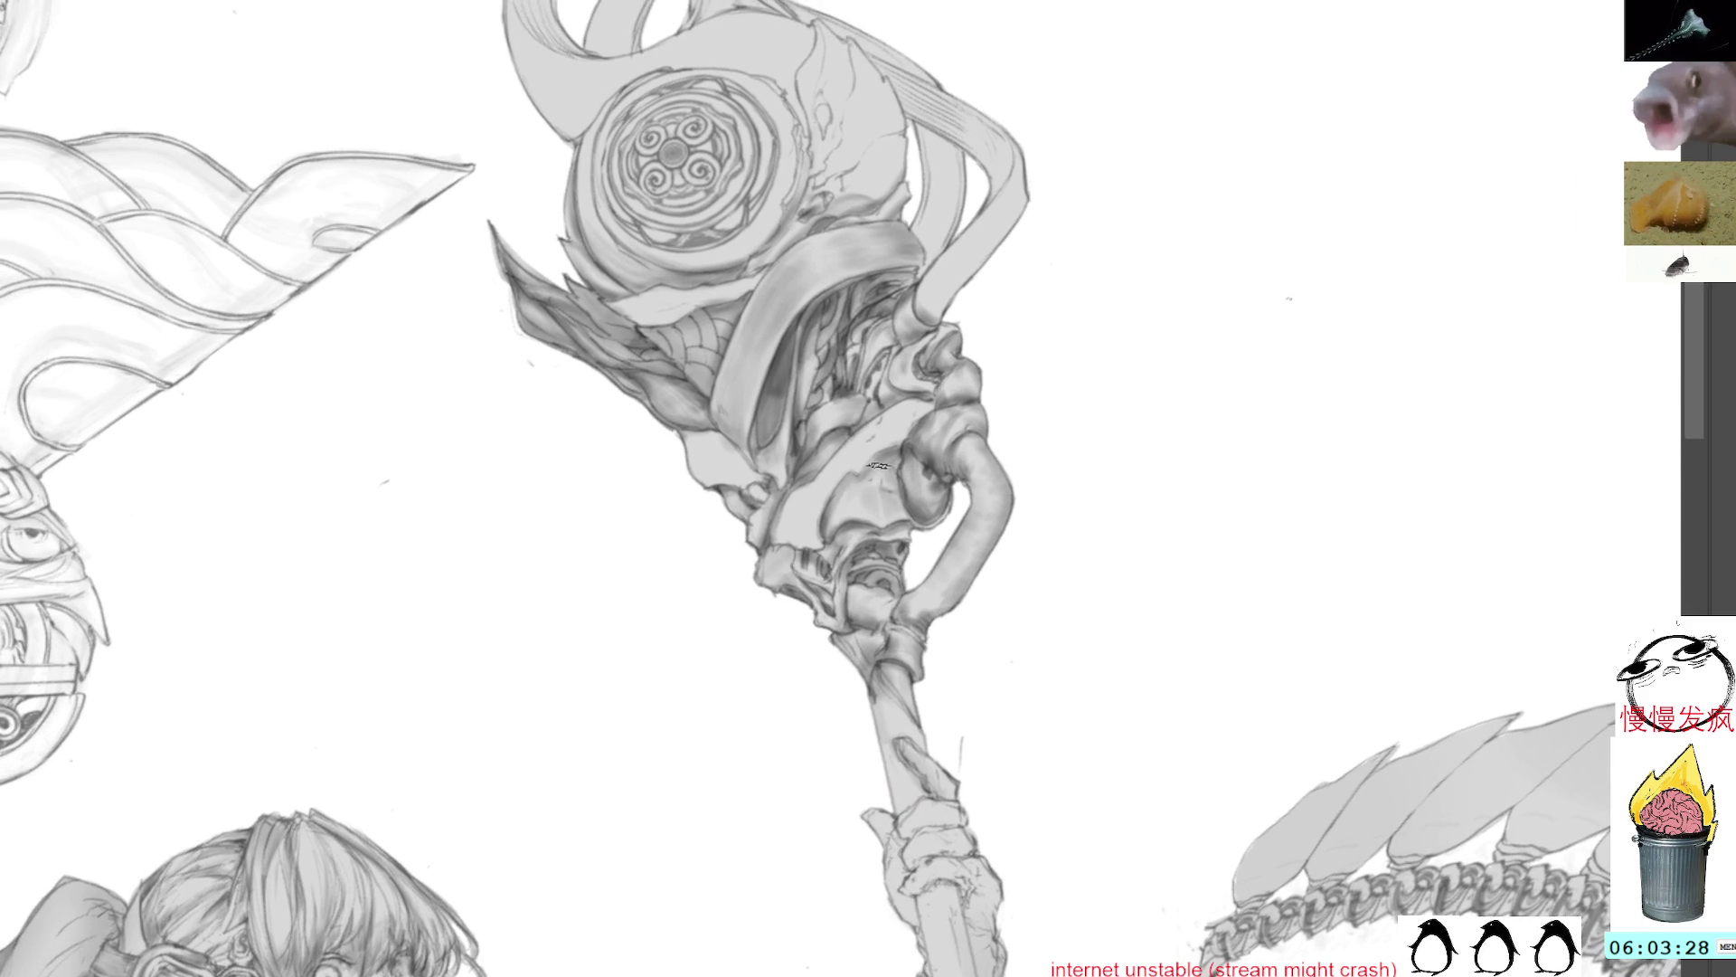
{"action": "mouse_move", "coordinate": [1042, 391]}
{"action": "left_mouse_down"}
{"action": "mouse_move", "coordinate": [1016, 315]}
{"action": "mouse_move", "coordinate": [877, 266]}
{"action": "left_mouse_up"}
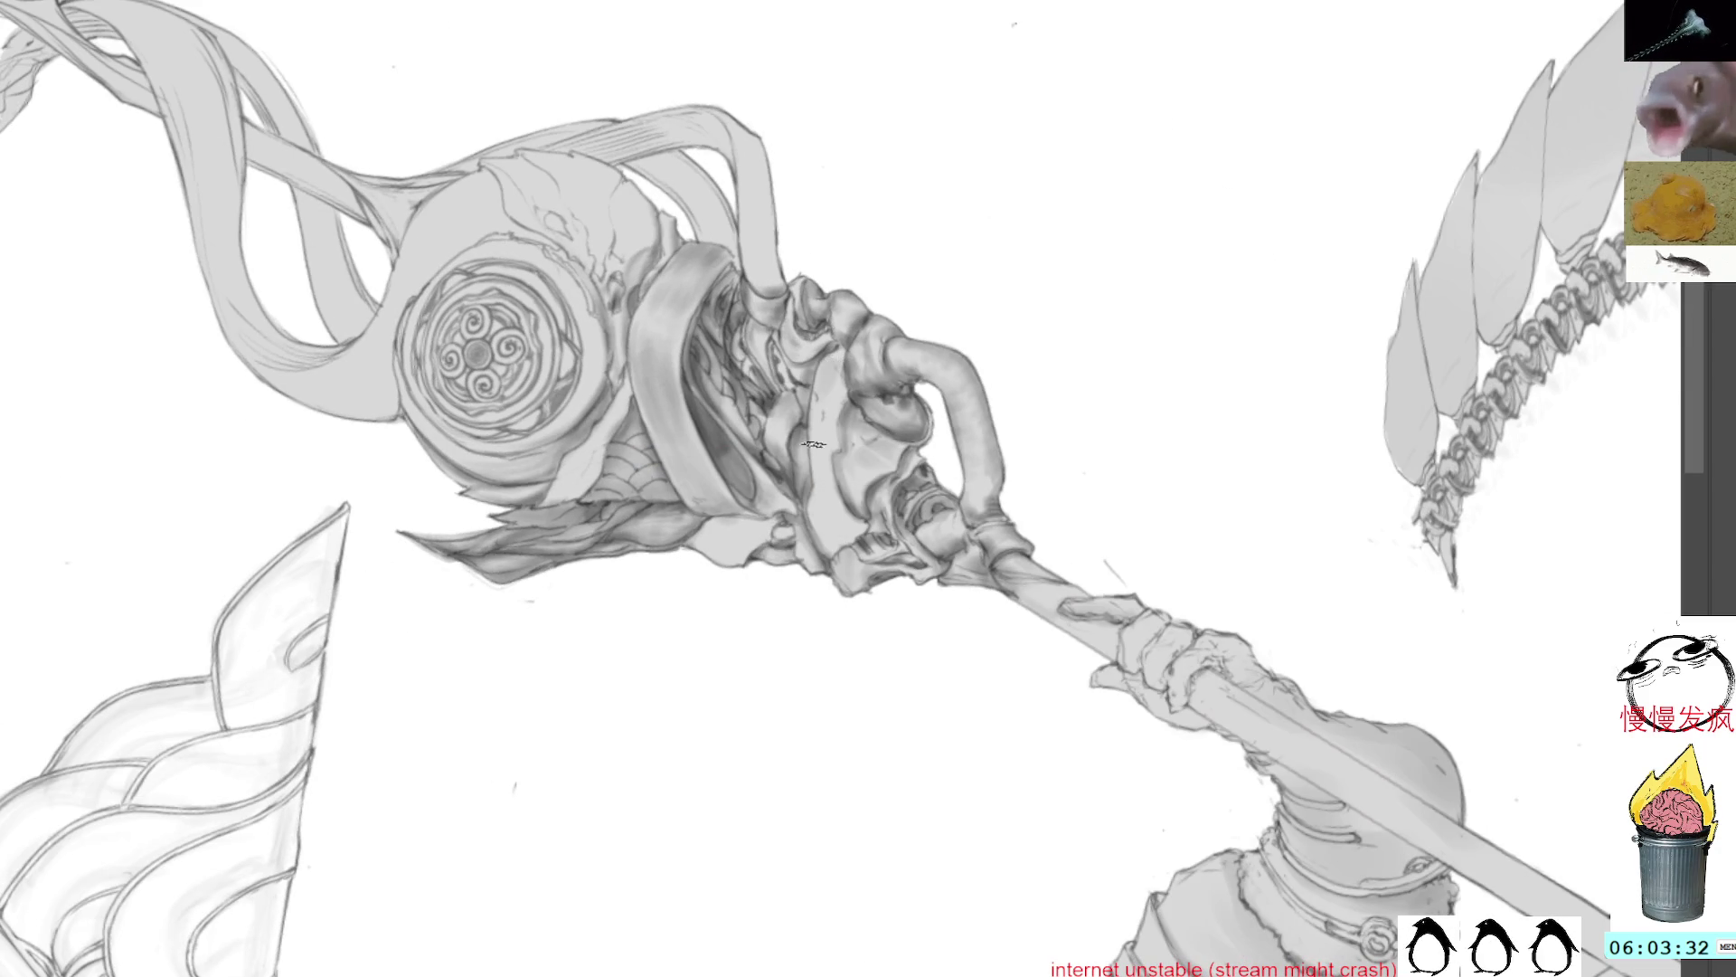
{"action": "left_click", "coordinate": [844, 504], "text": "alt"}
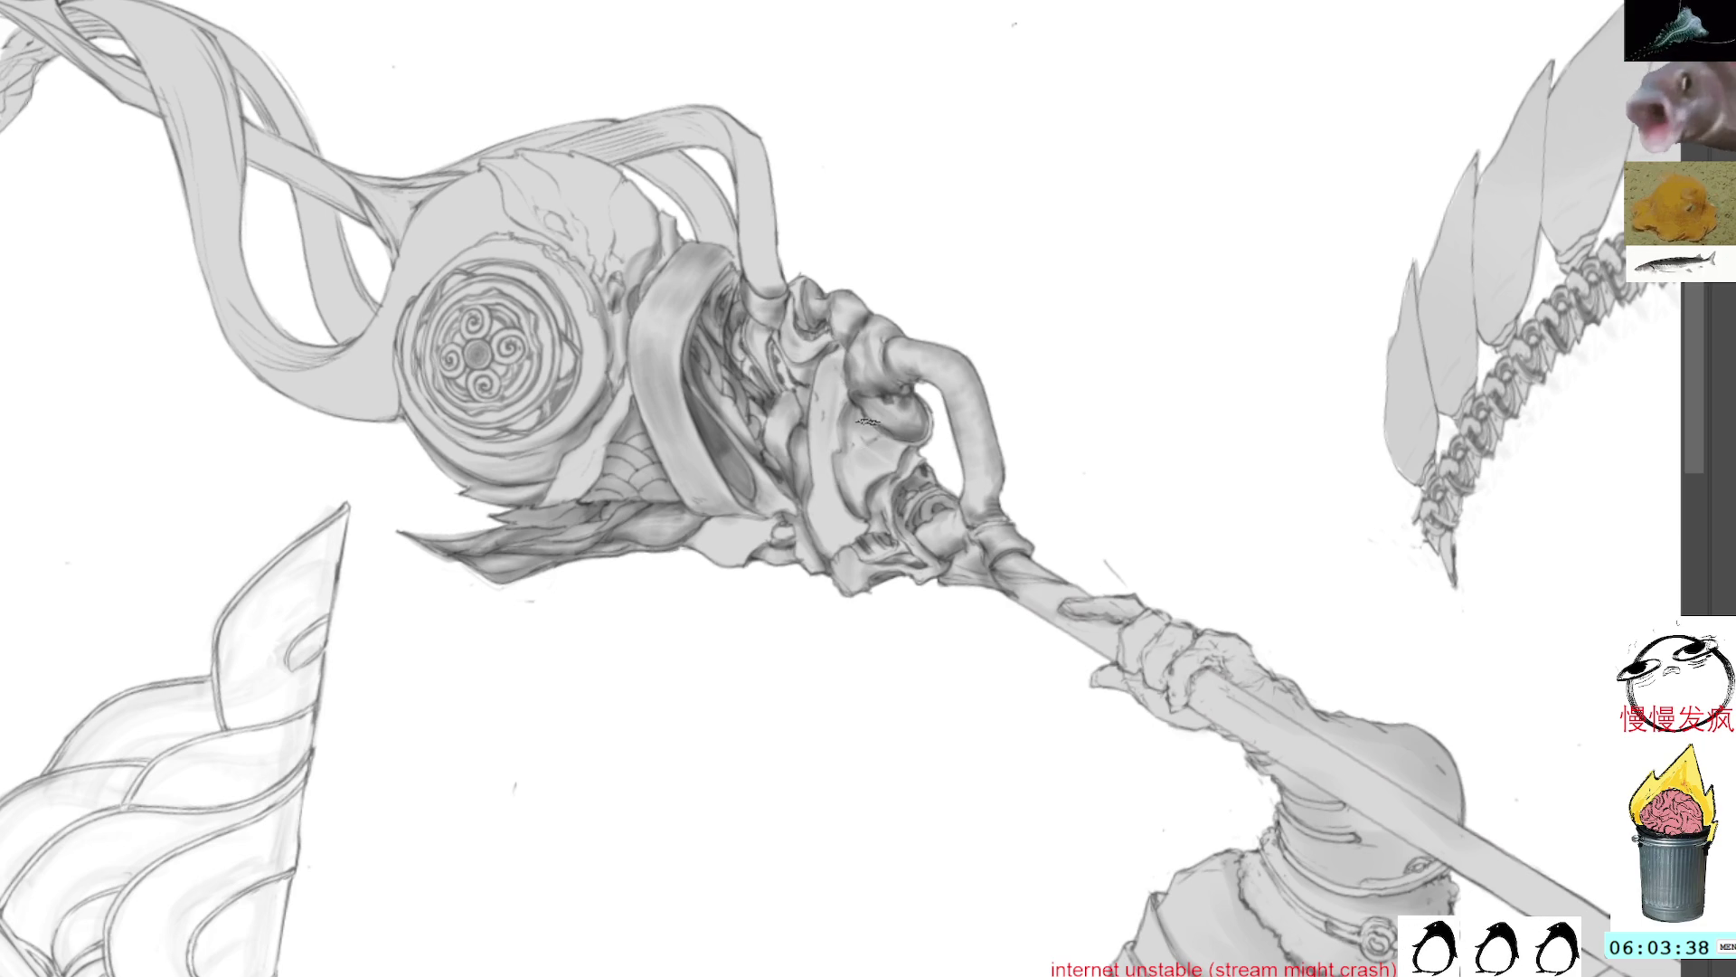
{"action": "left_click", "coordinate": [863, 455], "text": "alt"}
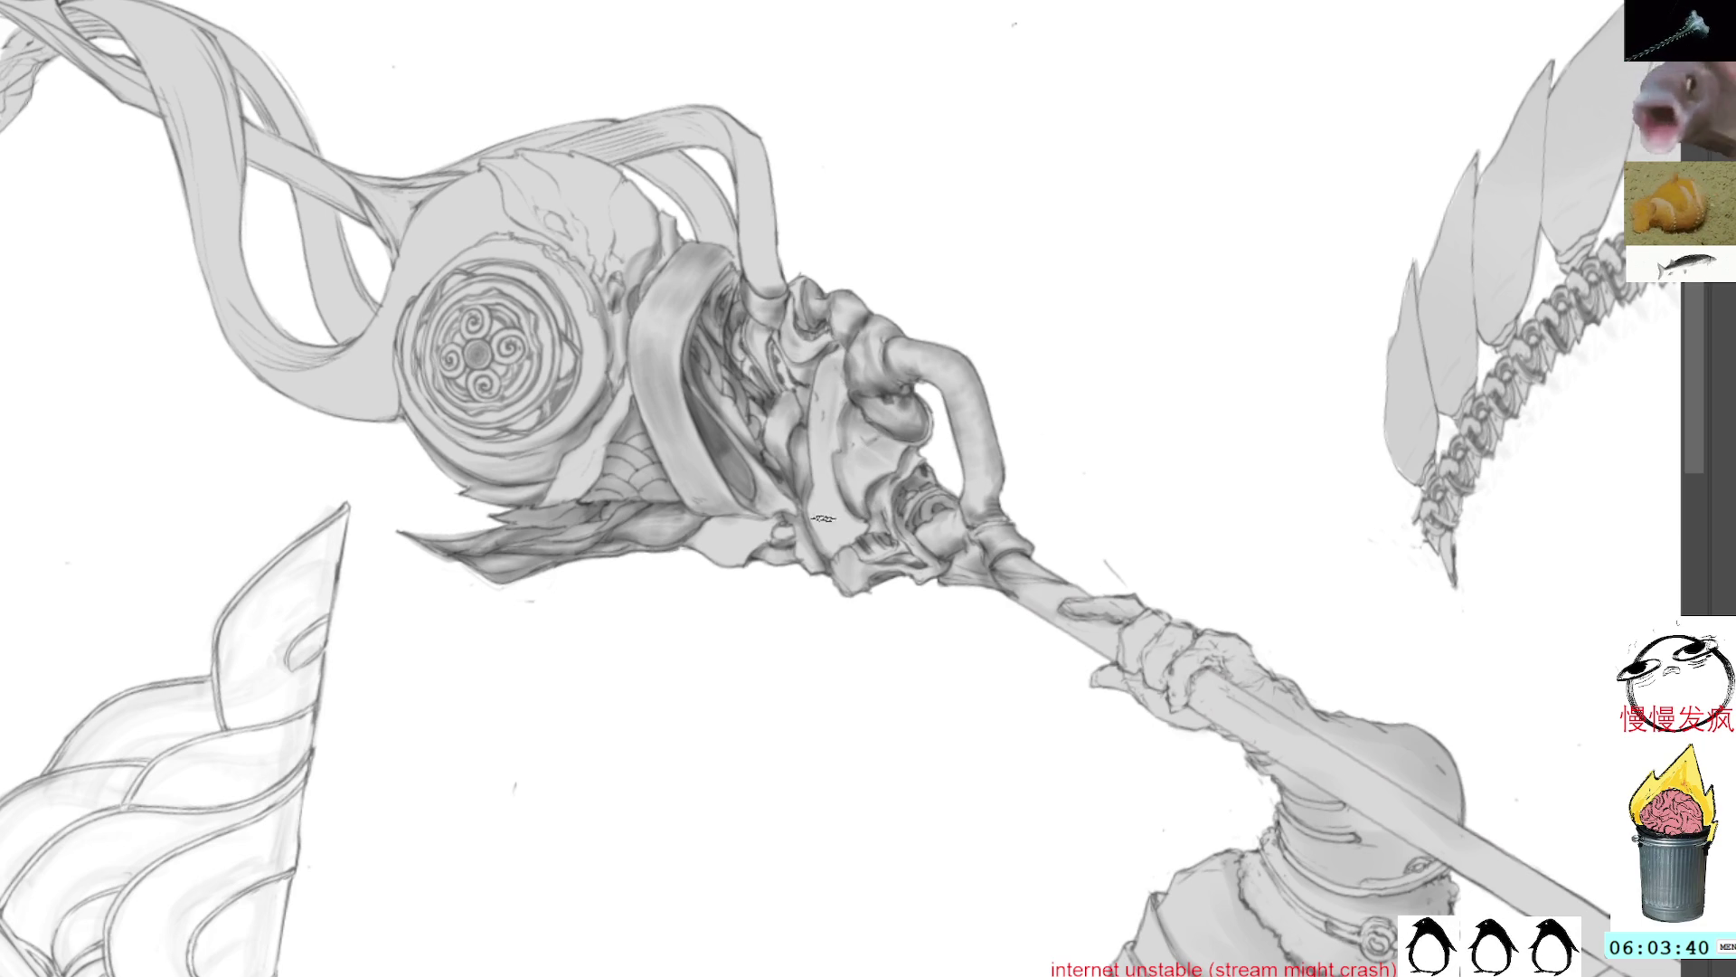
{"action": "mouse_move", "coordinate": [974, 274]}
{"action": "left_mouse_down"}
{"action": "mouse_move", "coordinate": [1038, 318]}
{"action": "mouse_move", "coordinate": [776, 338]}
{"action": "left_mouse_up"}
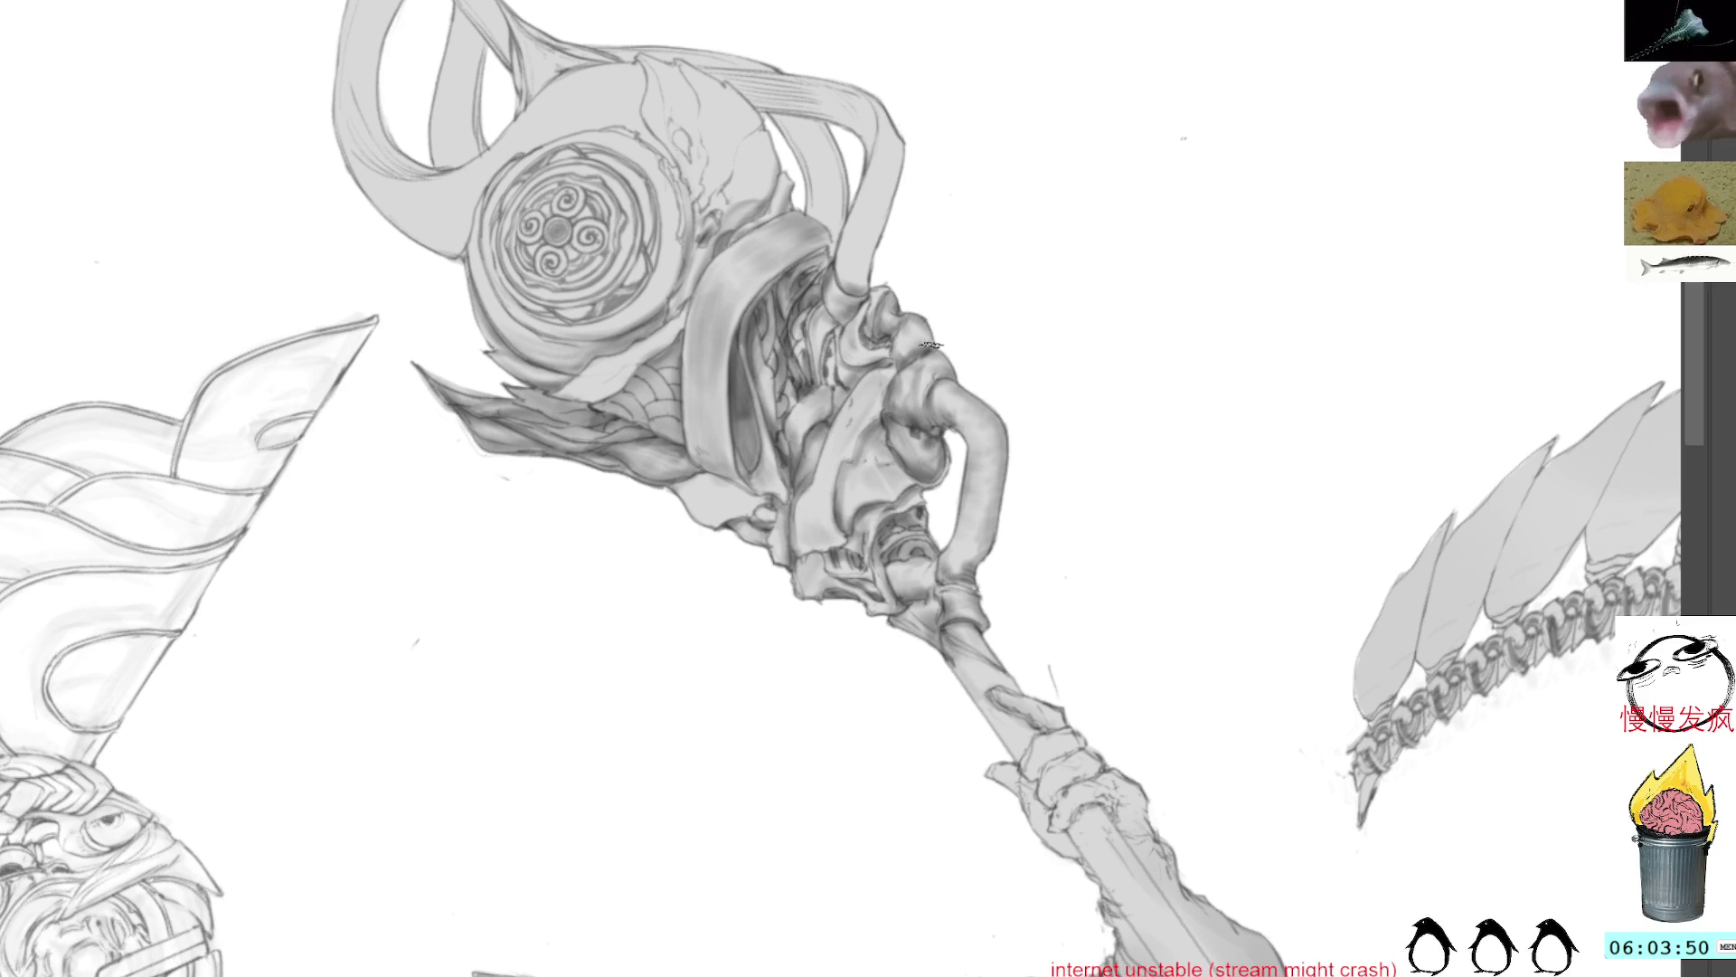
{"action": "left_click", "coordinate": [922, 407], "text": "ctrl"}
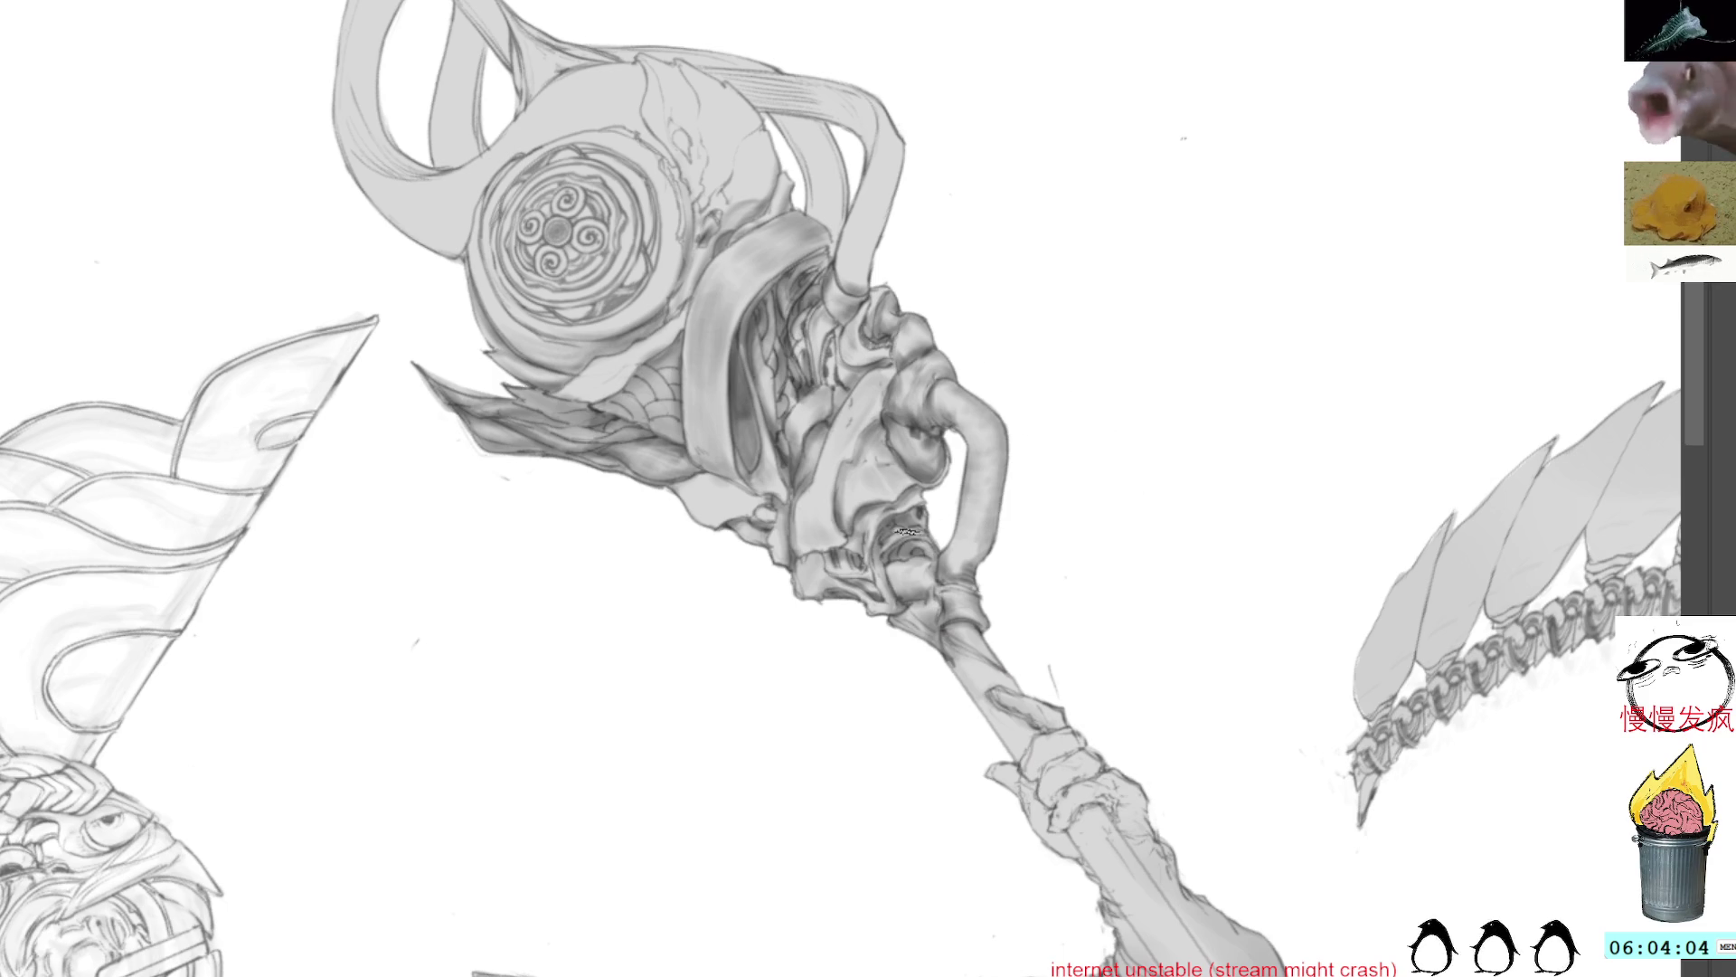
{"action": "left_click", "coordinate": [944, 569], "text": "alt"}
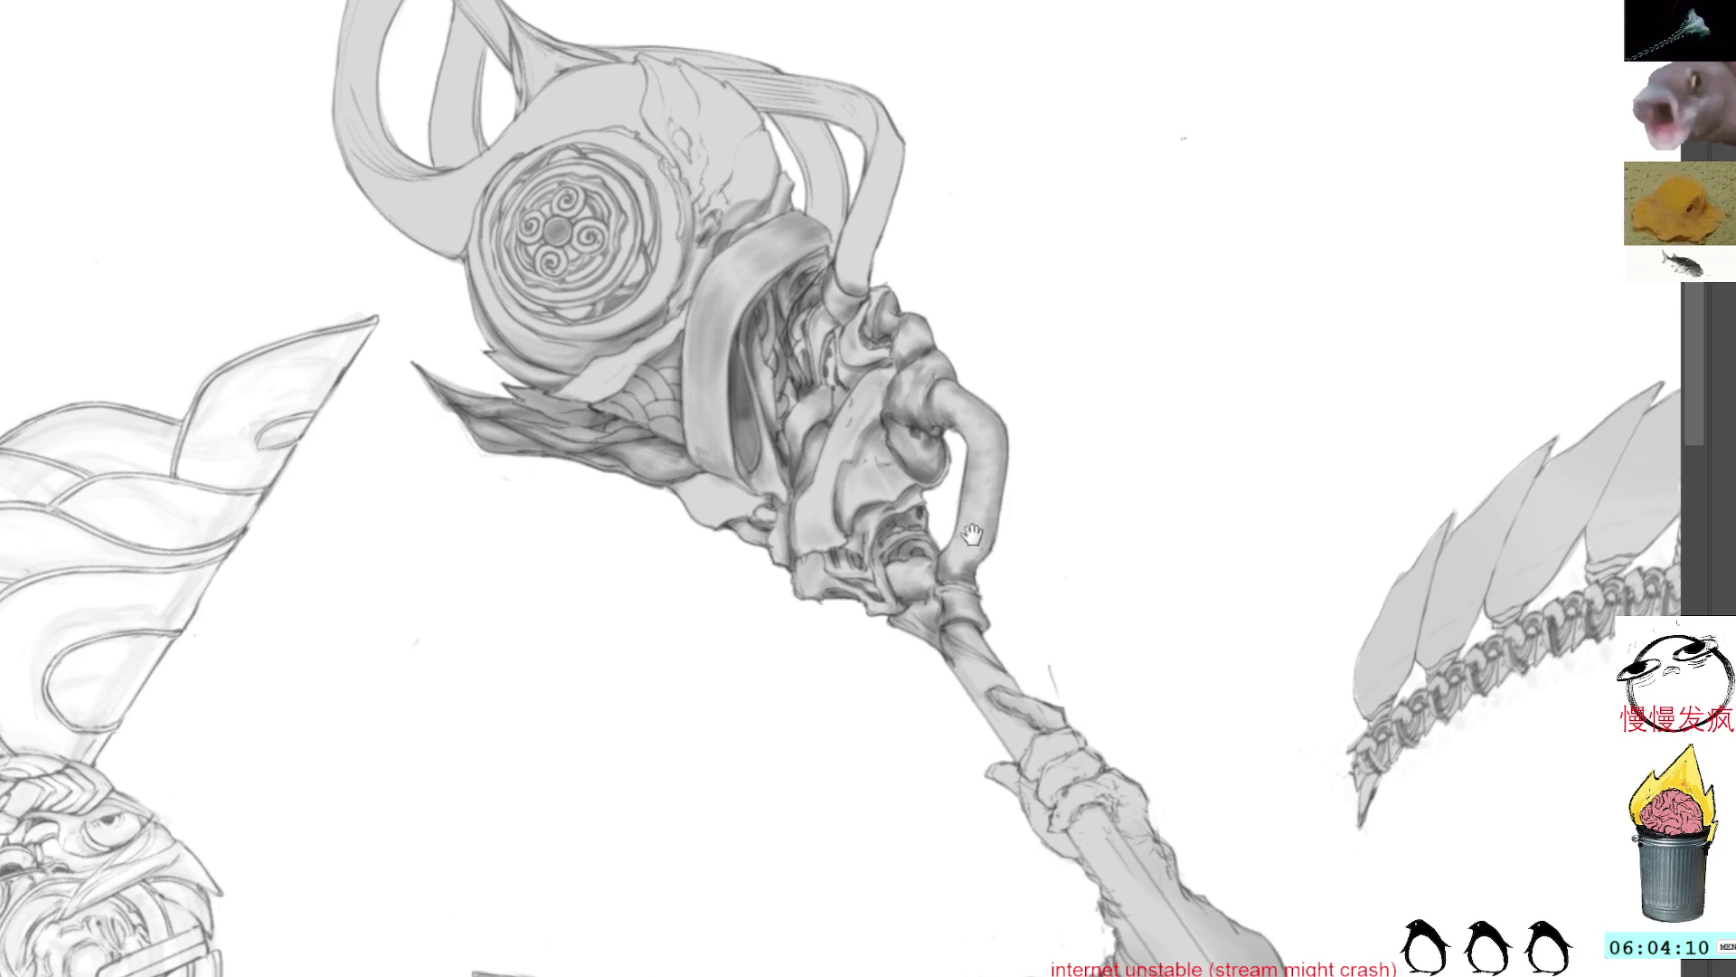
Step: Sample a grey from the staff head and stand the staff upright, zoomed in
{"action": "left_click_drag", "start_coordinate": [972, 542], "coordinate": [955, 376]}
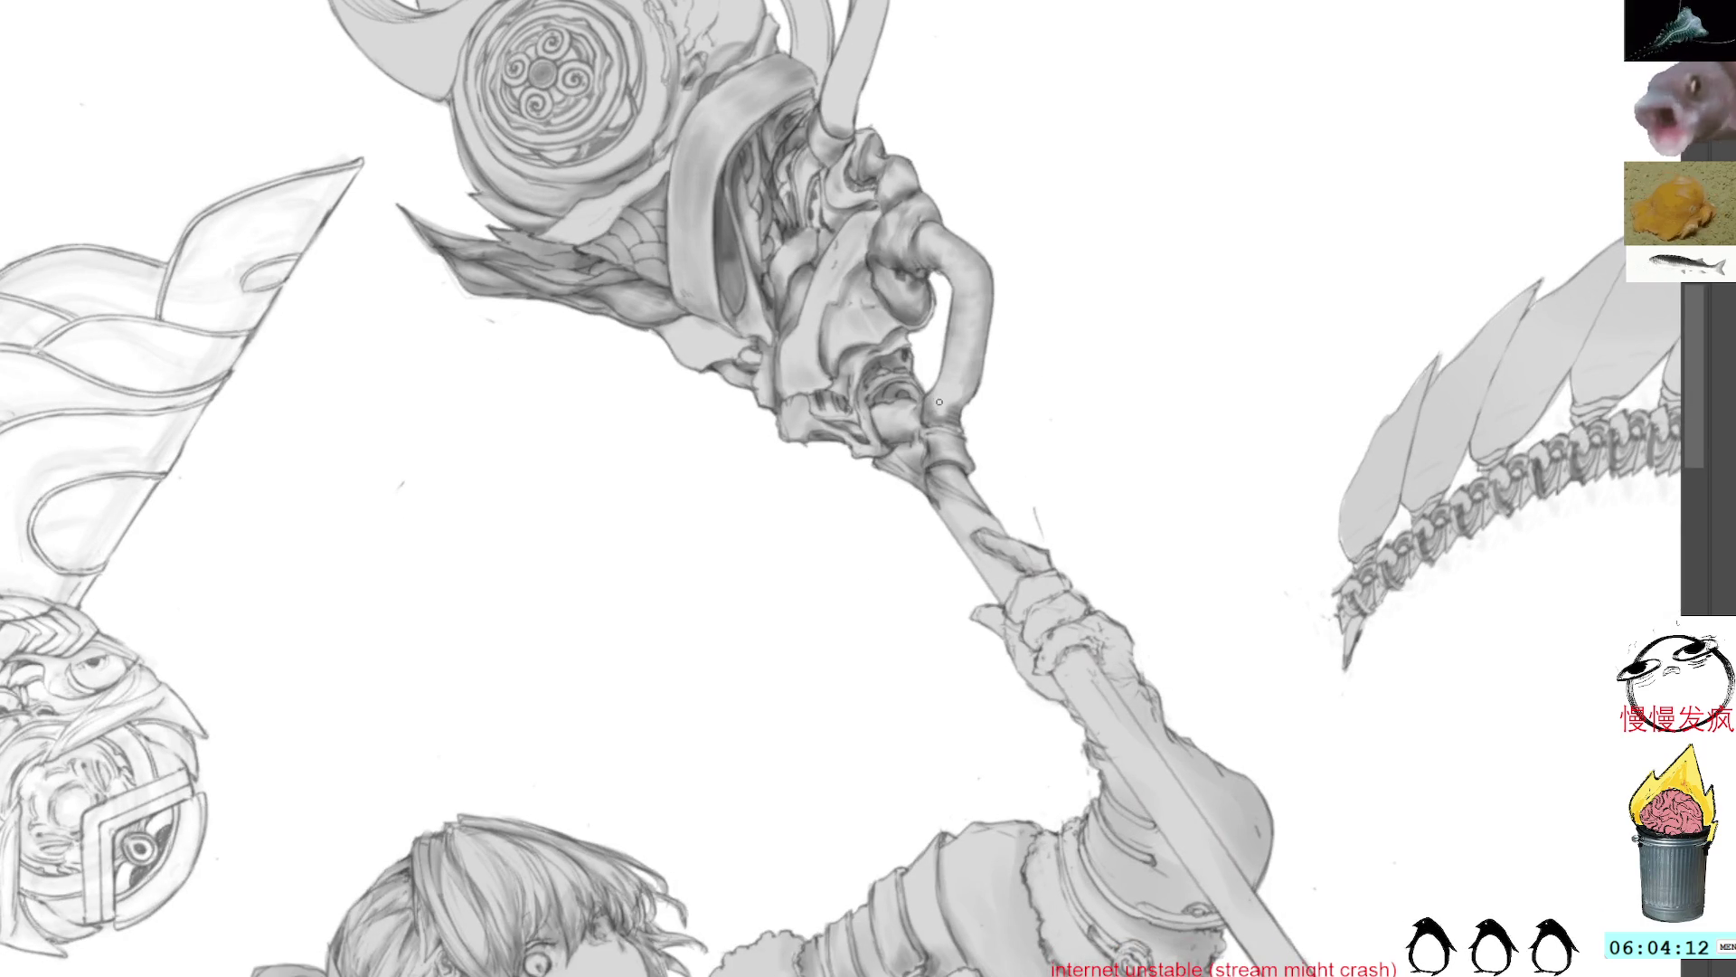
{"action": "left_click", "coordinate": [916, 440], "text": "alt"}
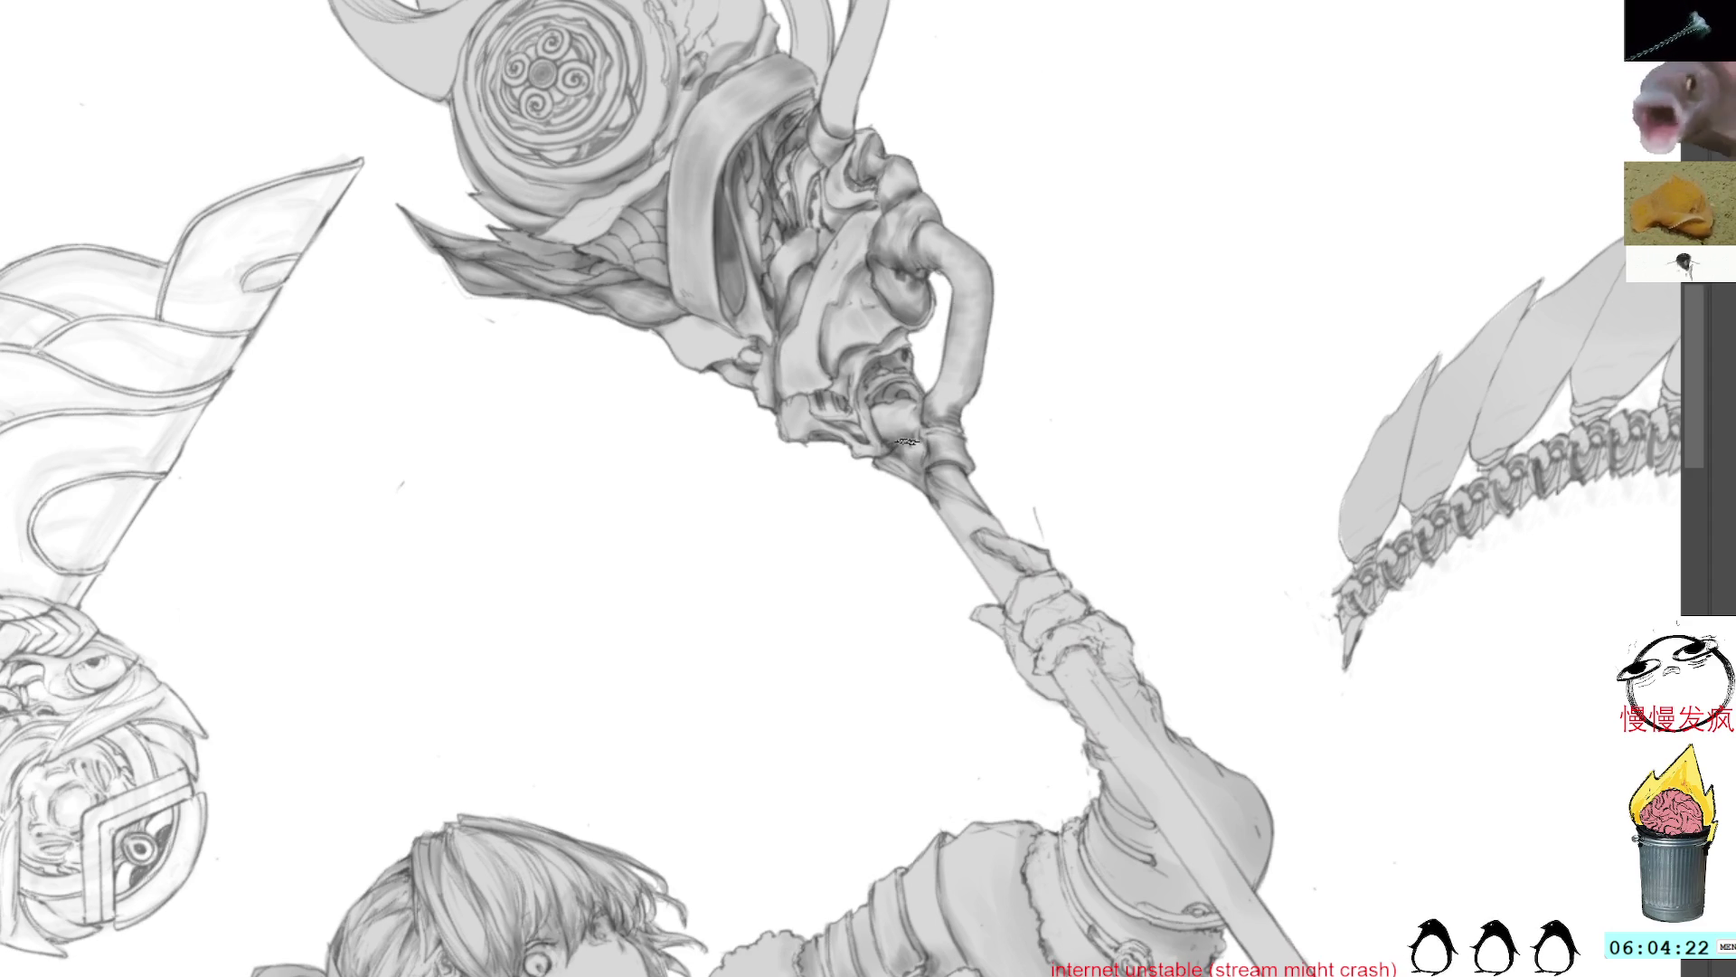
{"action": "key", "text": "6"}
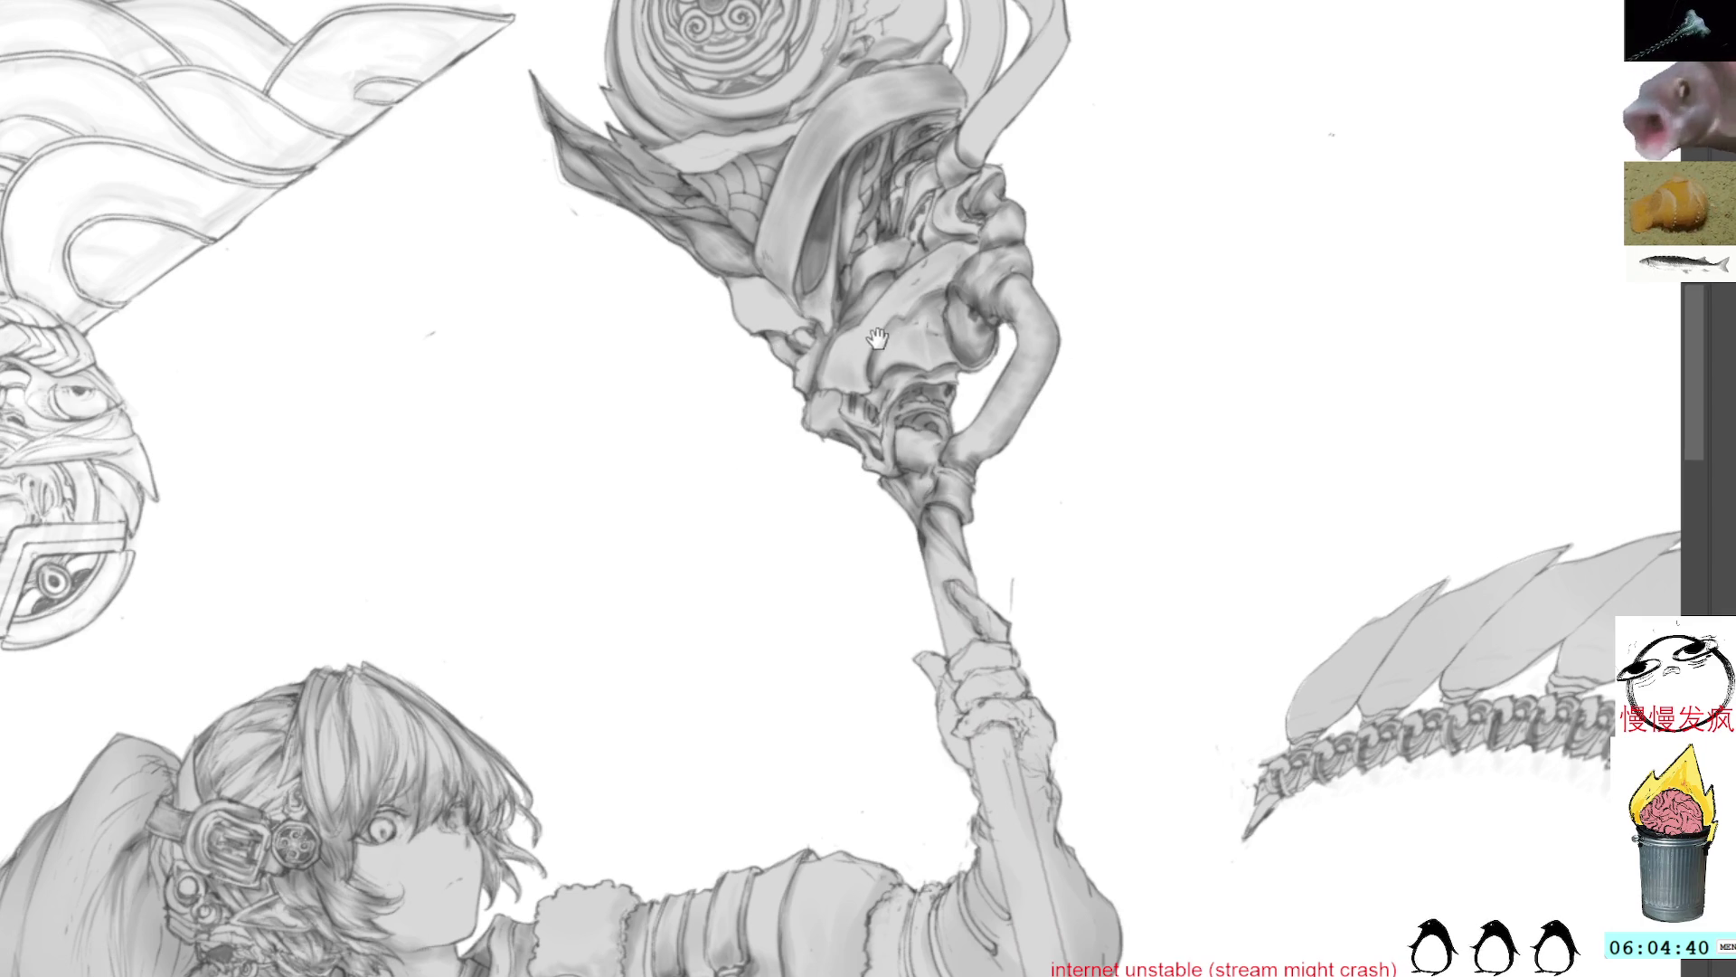
{"action": "scroll", "coordinate": [887, 334], "scroll_direction": "up", "scroll_amount": 3}
Step: Sample two greys from the staff and angle the canvas so the staff head runs diagonally, centred
{"action": "left_click_drag", "start_coordinate": [945, 197], "coordinate": [826, 457]}
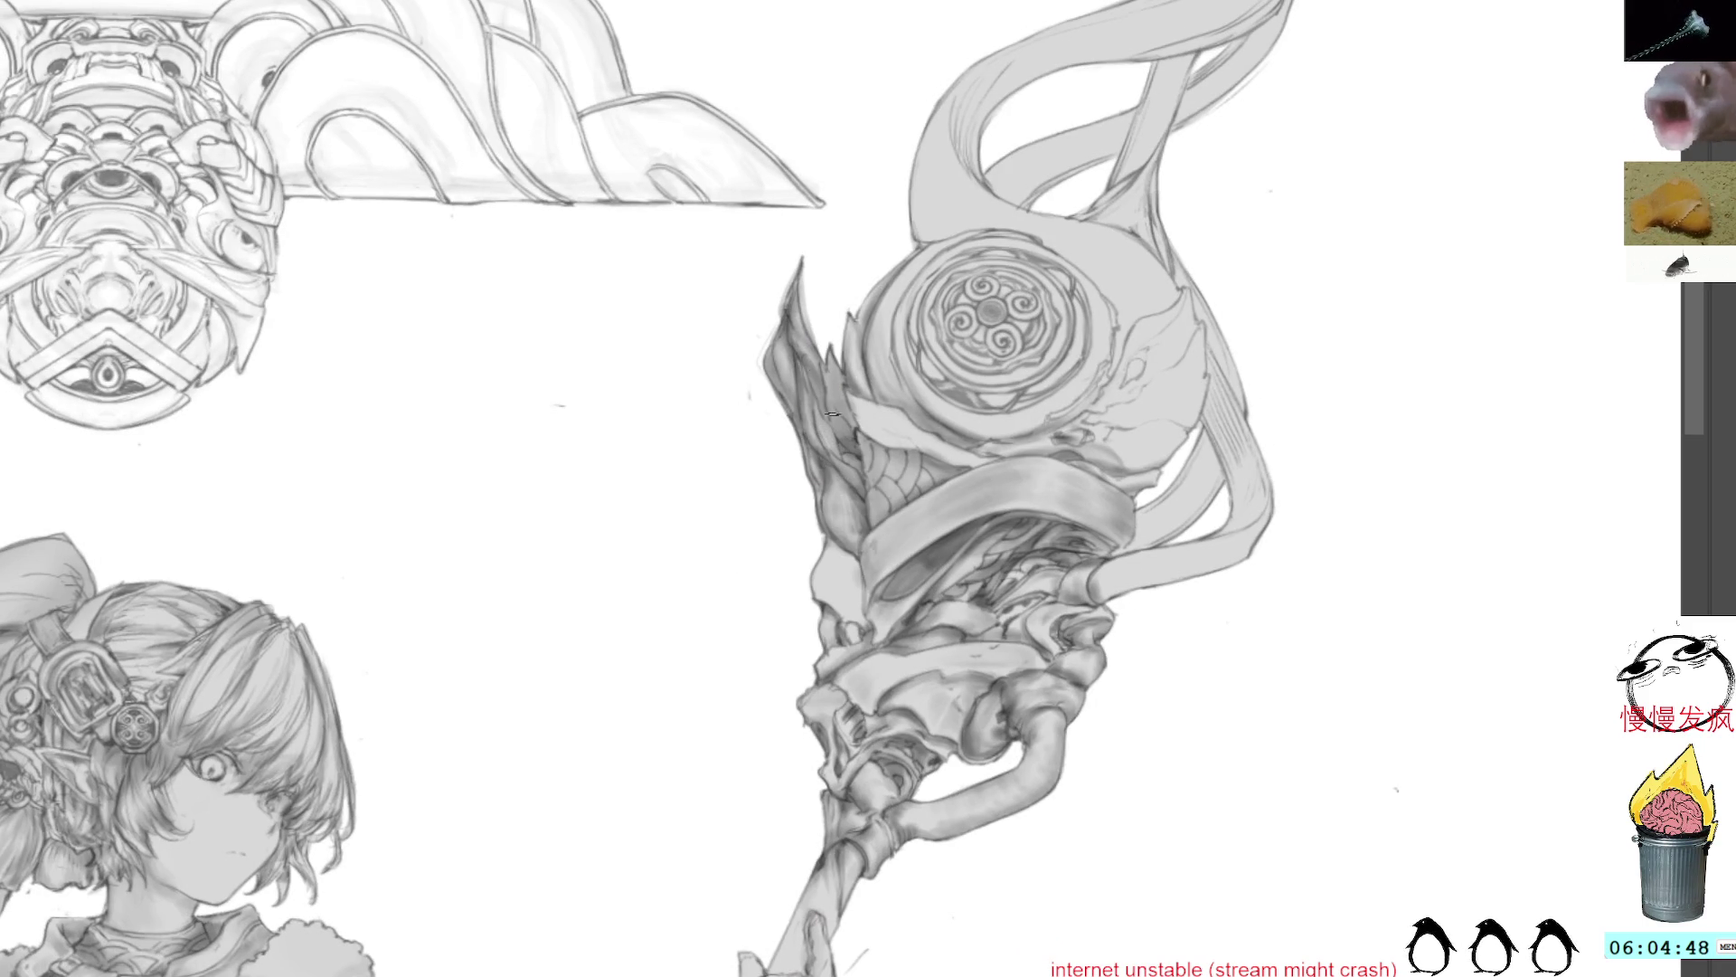
{"action": "left_click_drag", "start_coordinate": [824, 265], "coordinate": [858, 416]}
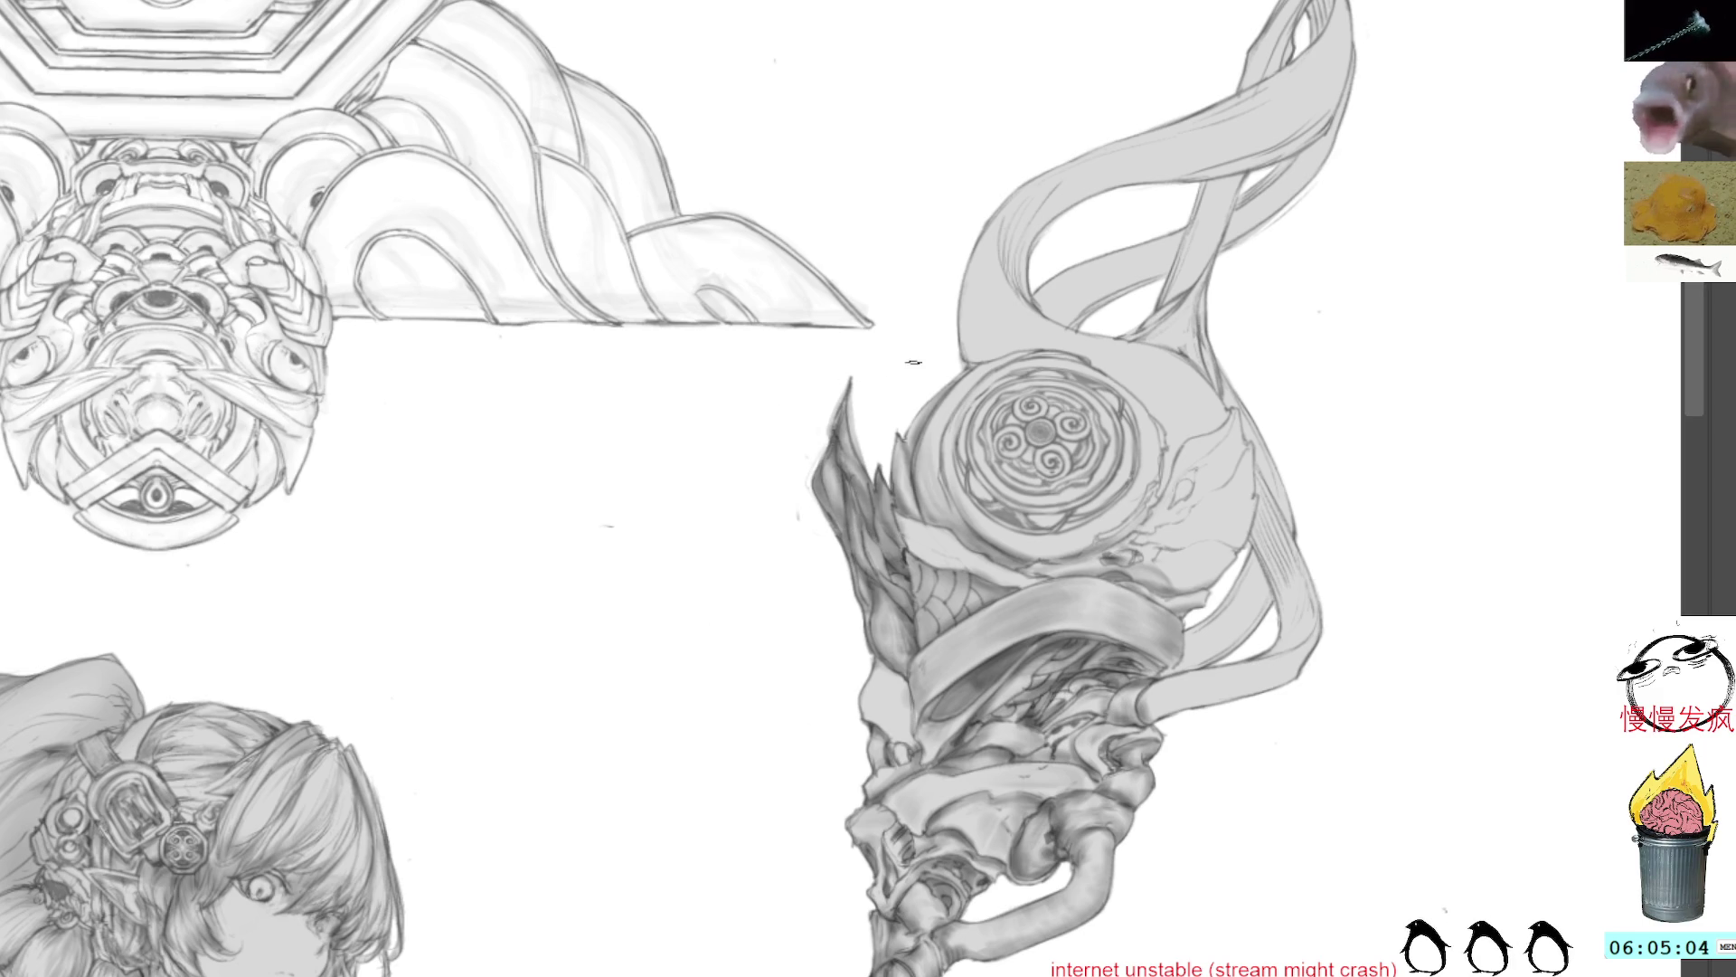
{"action": "left_click", "coordinate": [884, 581], "text": "ctrl"}
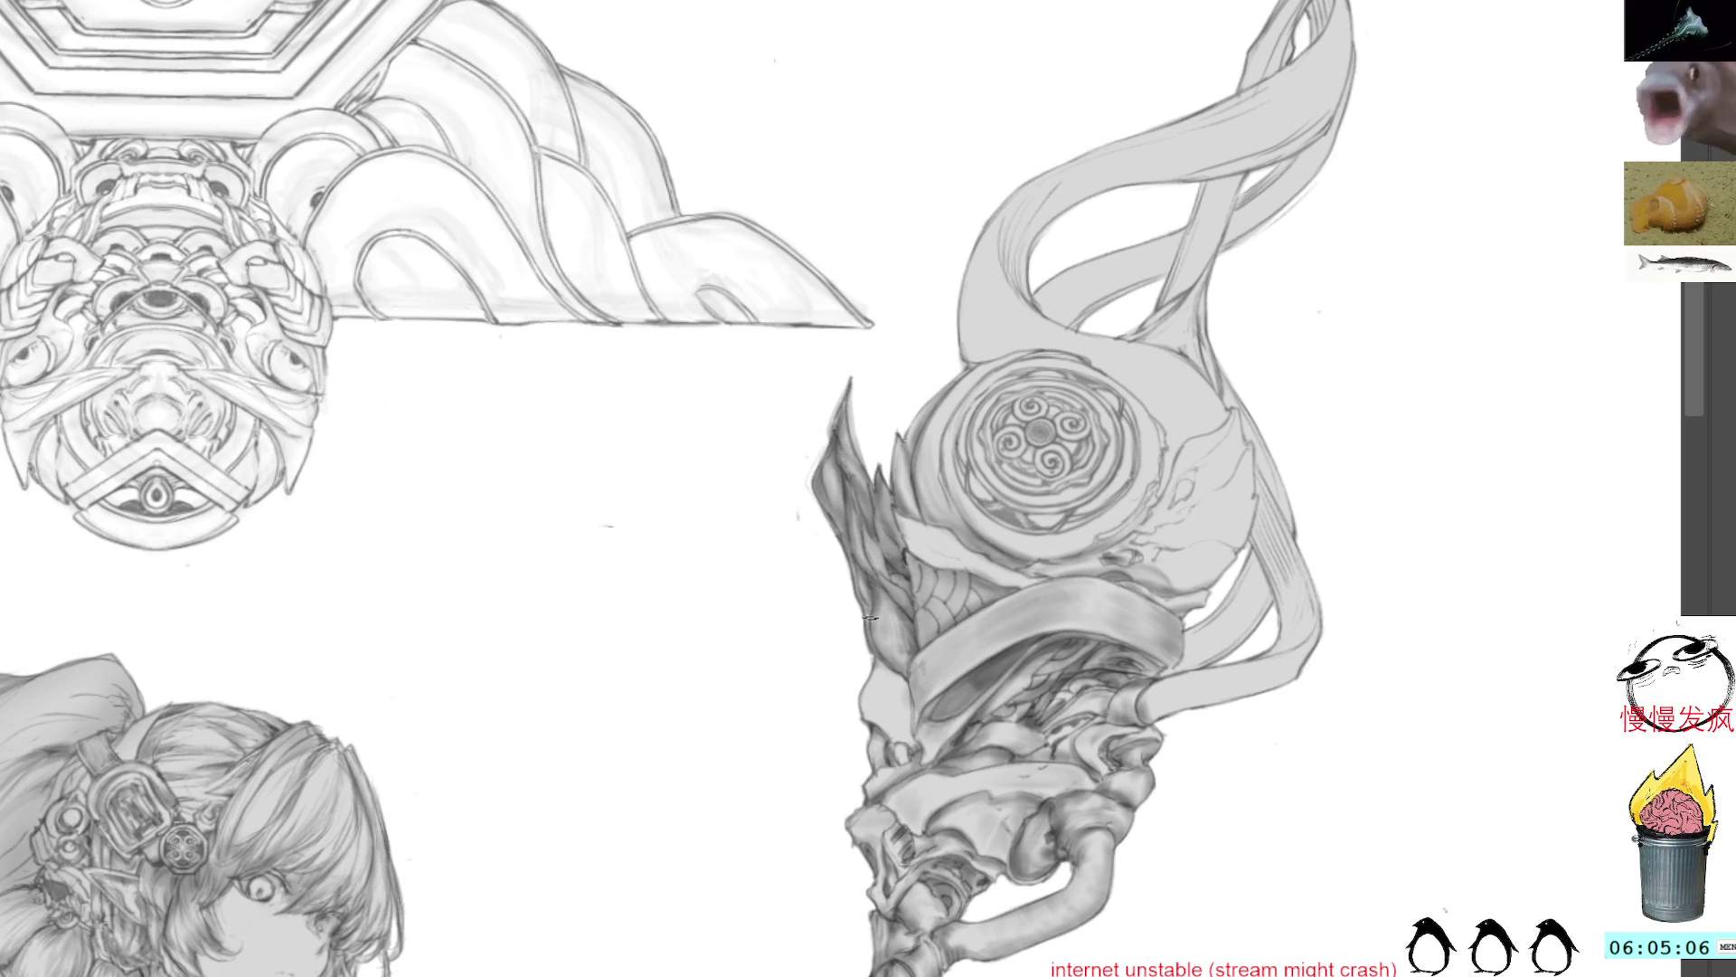
{"action": "left_click", "coordinate": [1031, 697], "text": "ctrl"}
{"action": "mouse_move", "coordinate": [1085, 430]}
{"action": "left_mouse_down"}
{"action": "mouse_move", "coordinate": [1045, 197]}
{"action": "mouse_move", "coordinate": [854, 520]}
{"action": "left_mouse_up"}
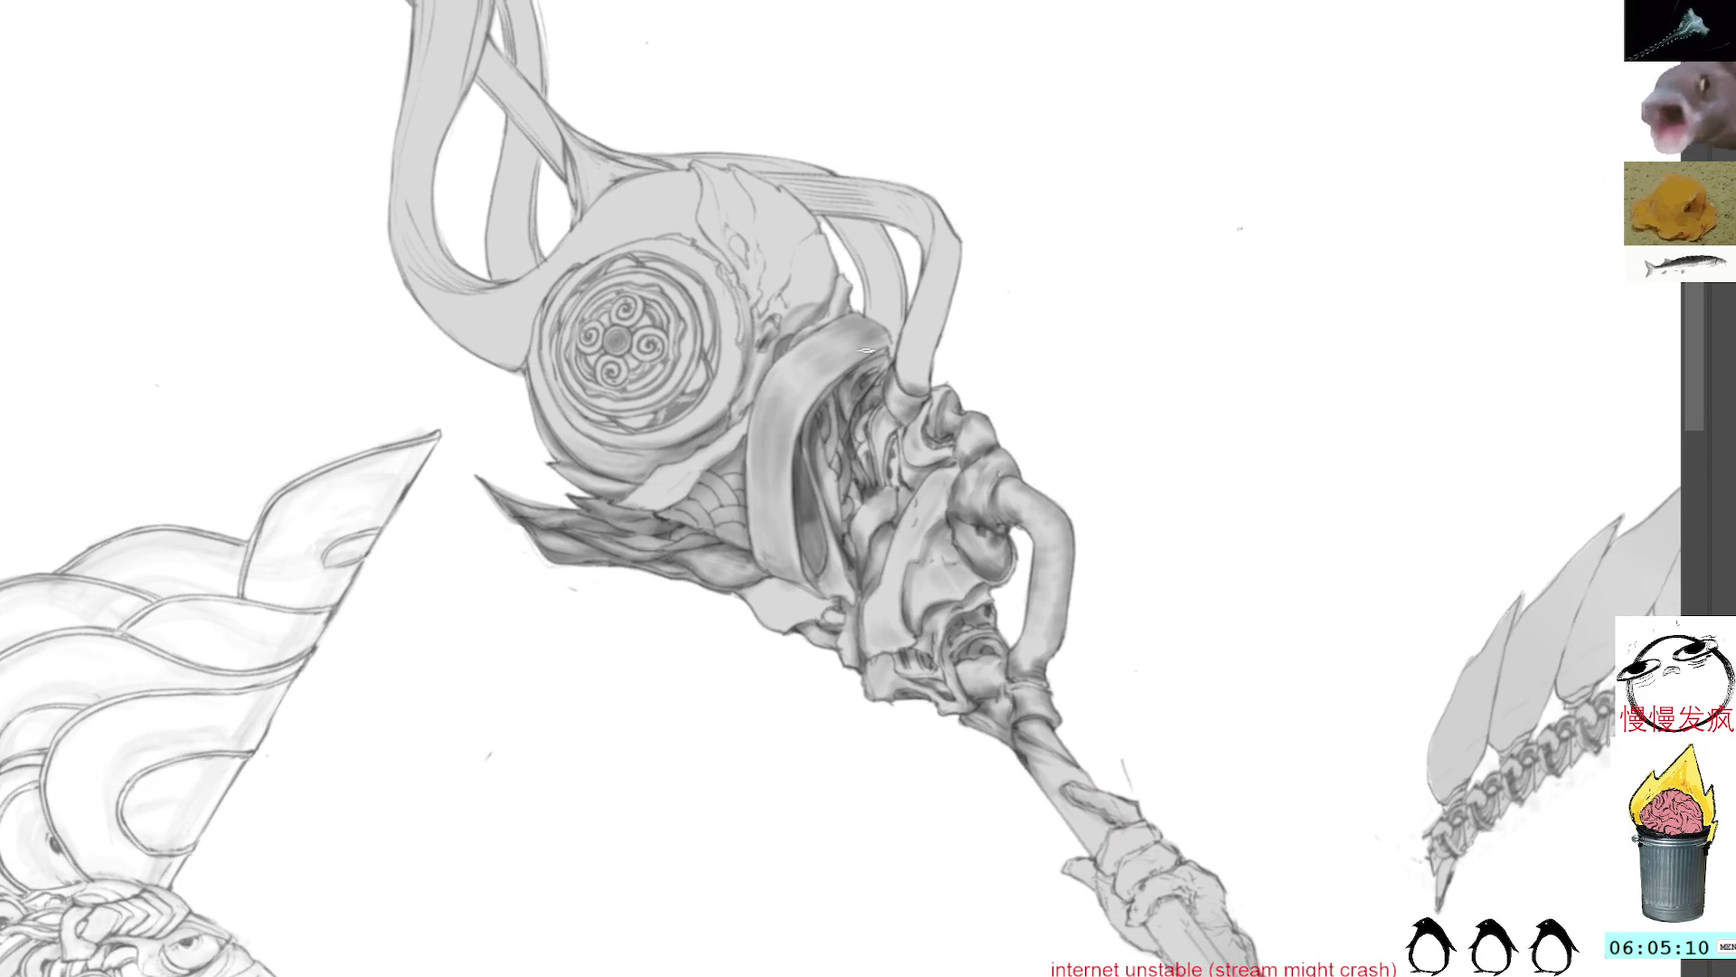
{"action": "left_click_drag", "start_coordinate": [862, 365], "coordinate": [894, 447]}
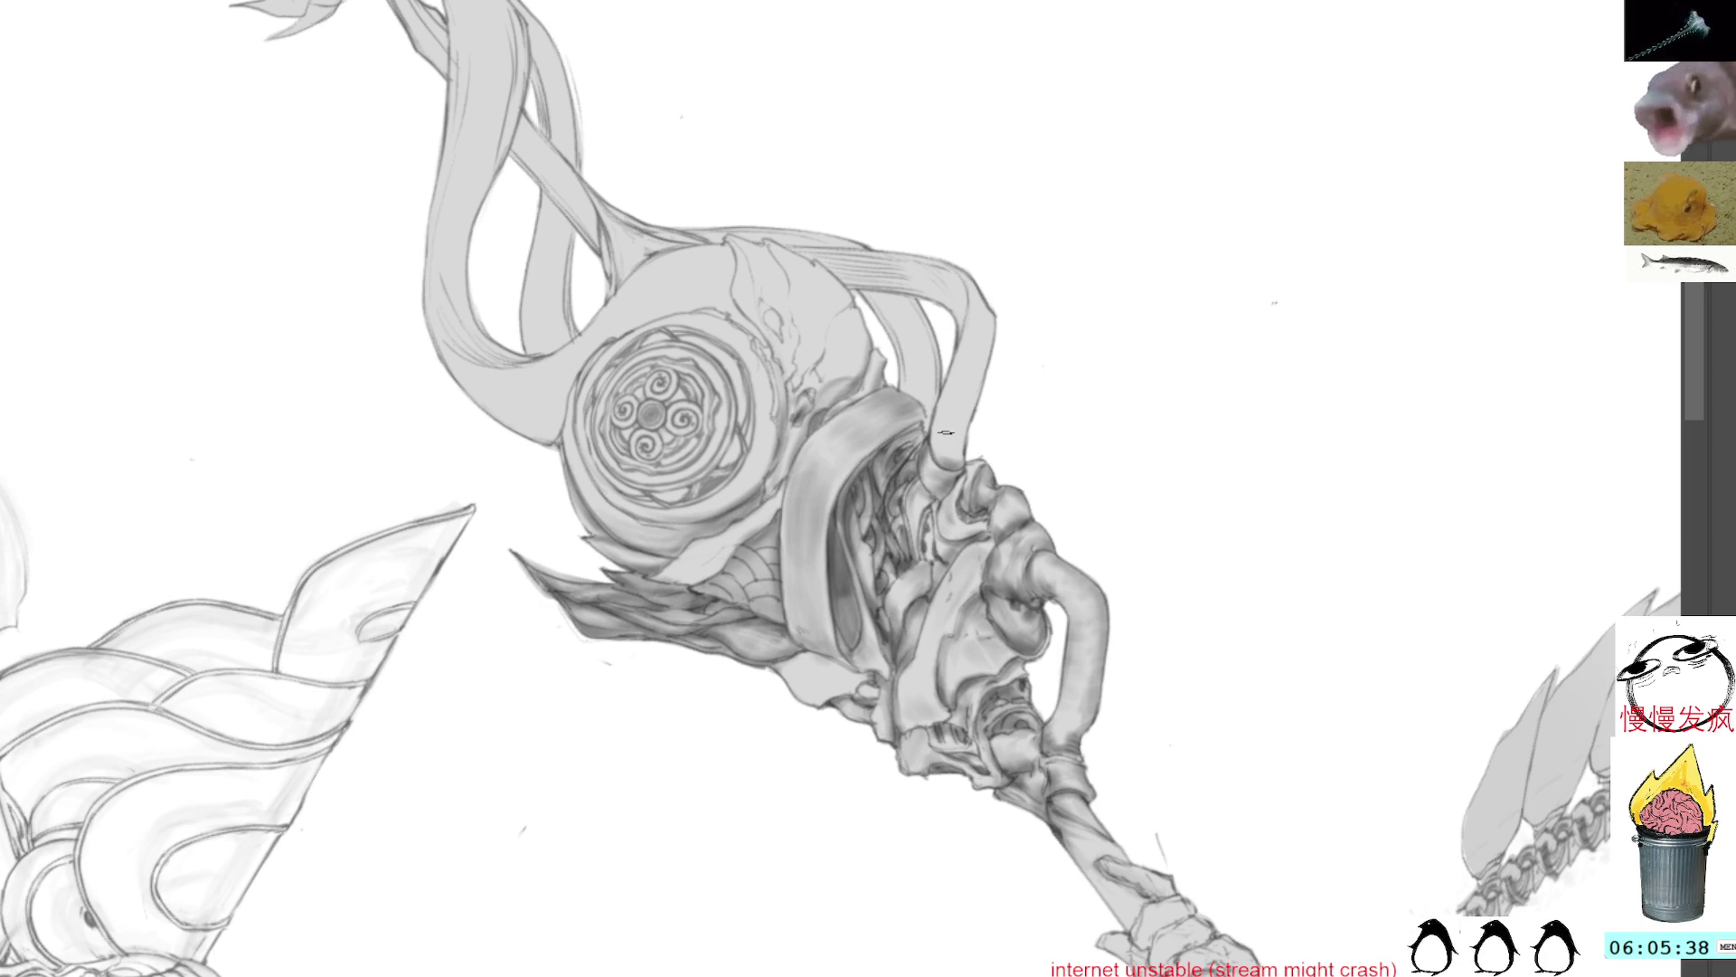
Step: Sample a grey, shade the vertical tube and its top darker, then set the staff upright
{"action": "left_click", "coordinate": [906, 470], "text": "alt"}
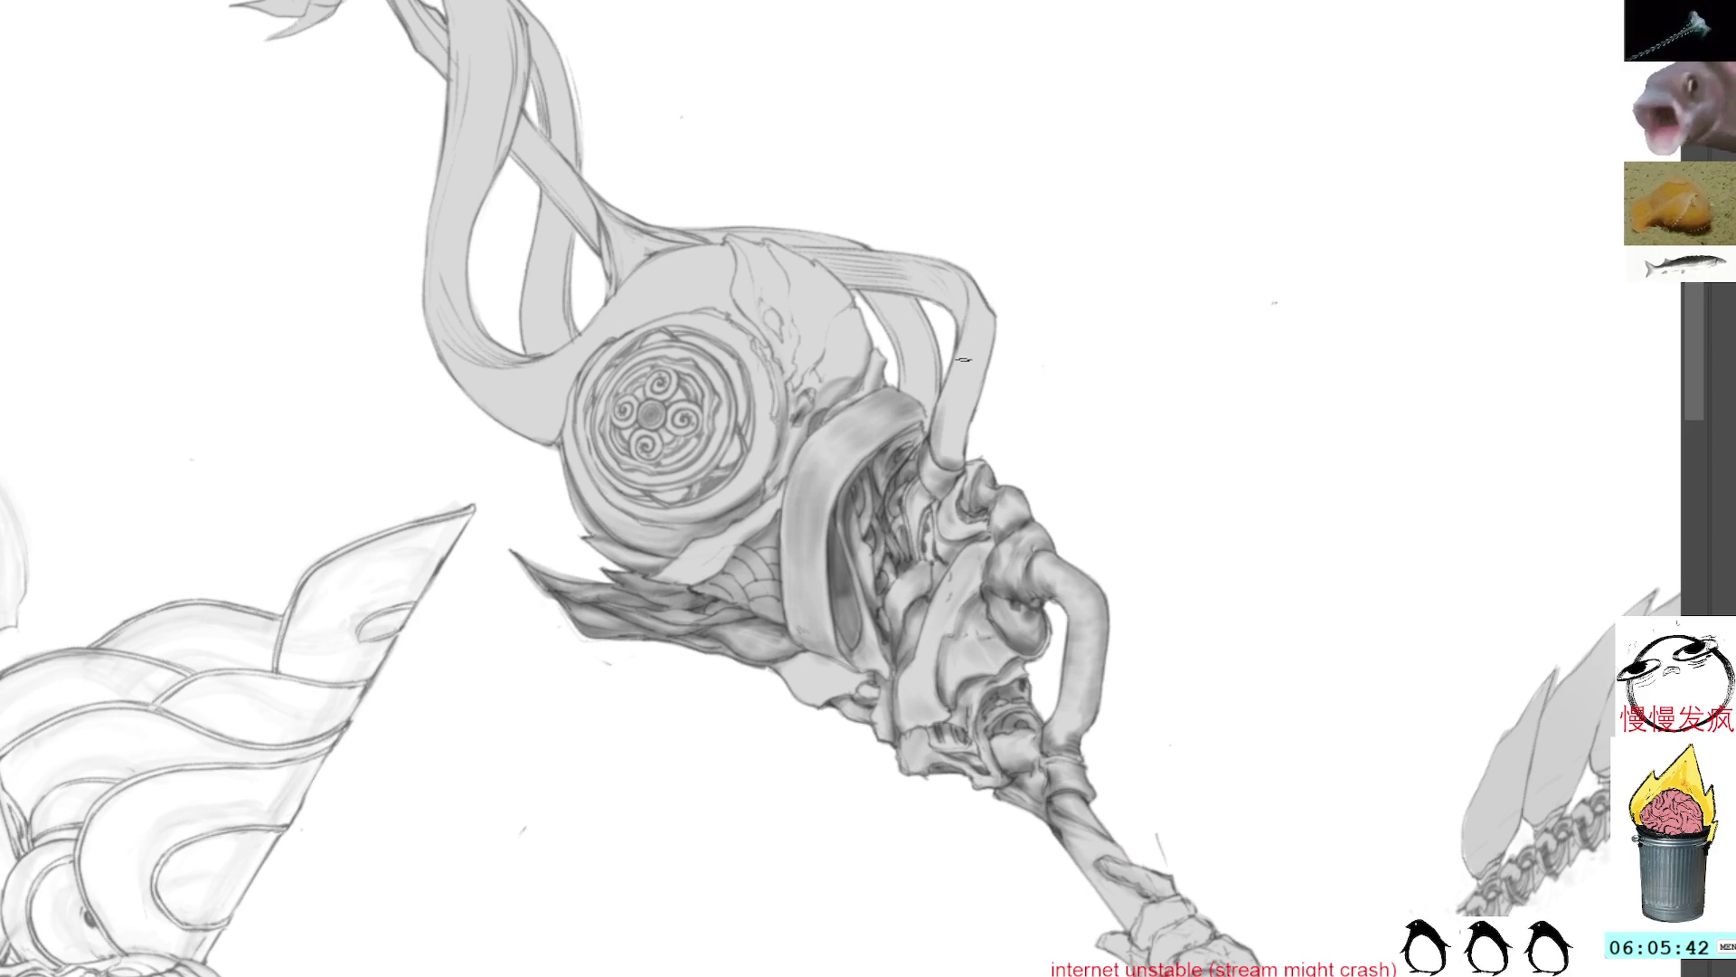
{"action": "left_click_drag", "start_coordinate": [941, 407], "coordinate": [951, 459]}
{"action": "left_click_drag", "start_coordinate": [958, 362], "coordinate": [951, 456]}
{"action": "left_click_drag", "start_coordinate": [975, 280], "coordinate": [982, 333]}
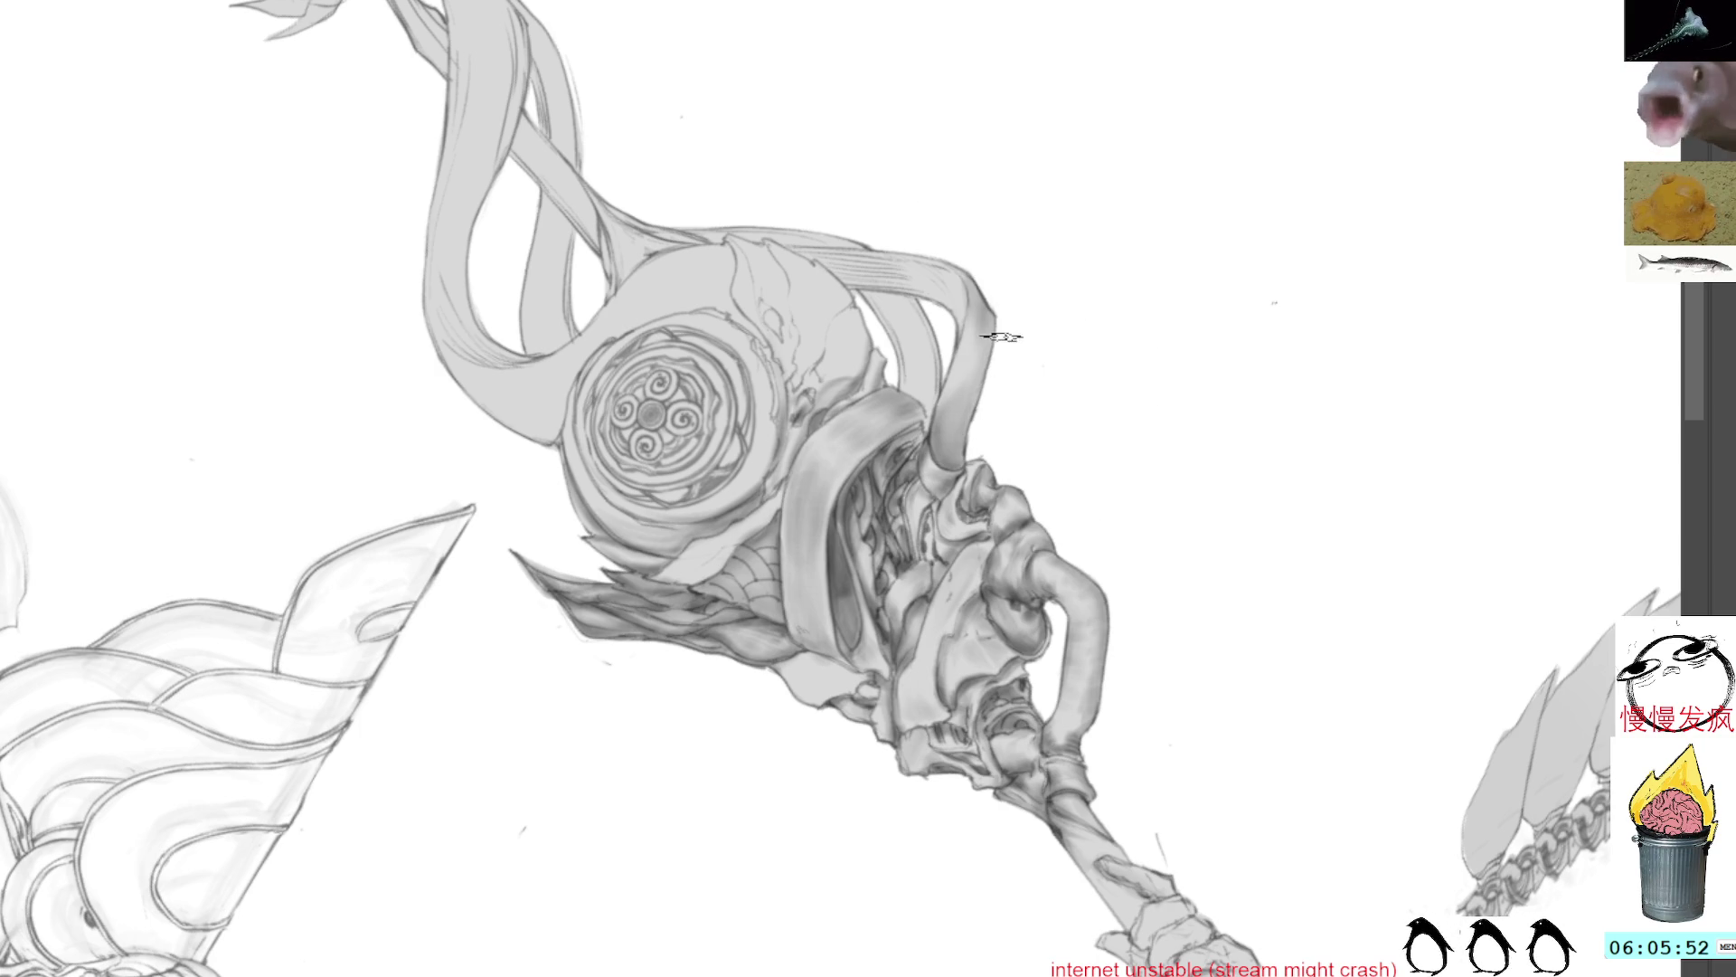
{"action": "left_click_drag", "start_coordinate": [984, 287], "coordinate": [968, 380]}
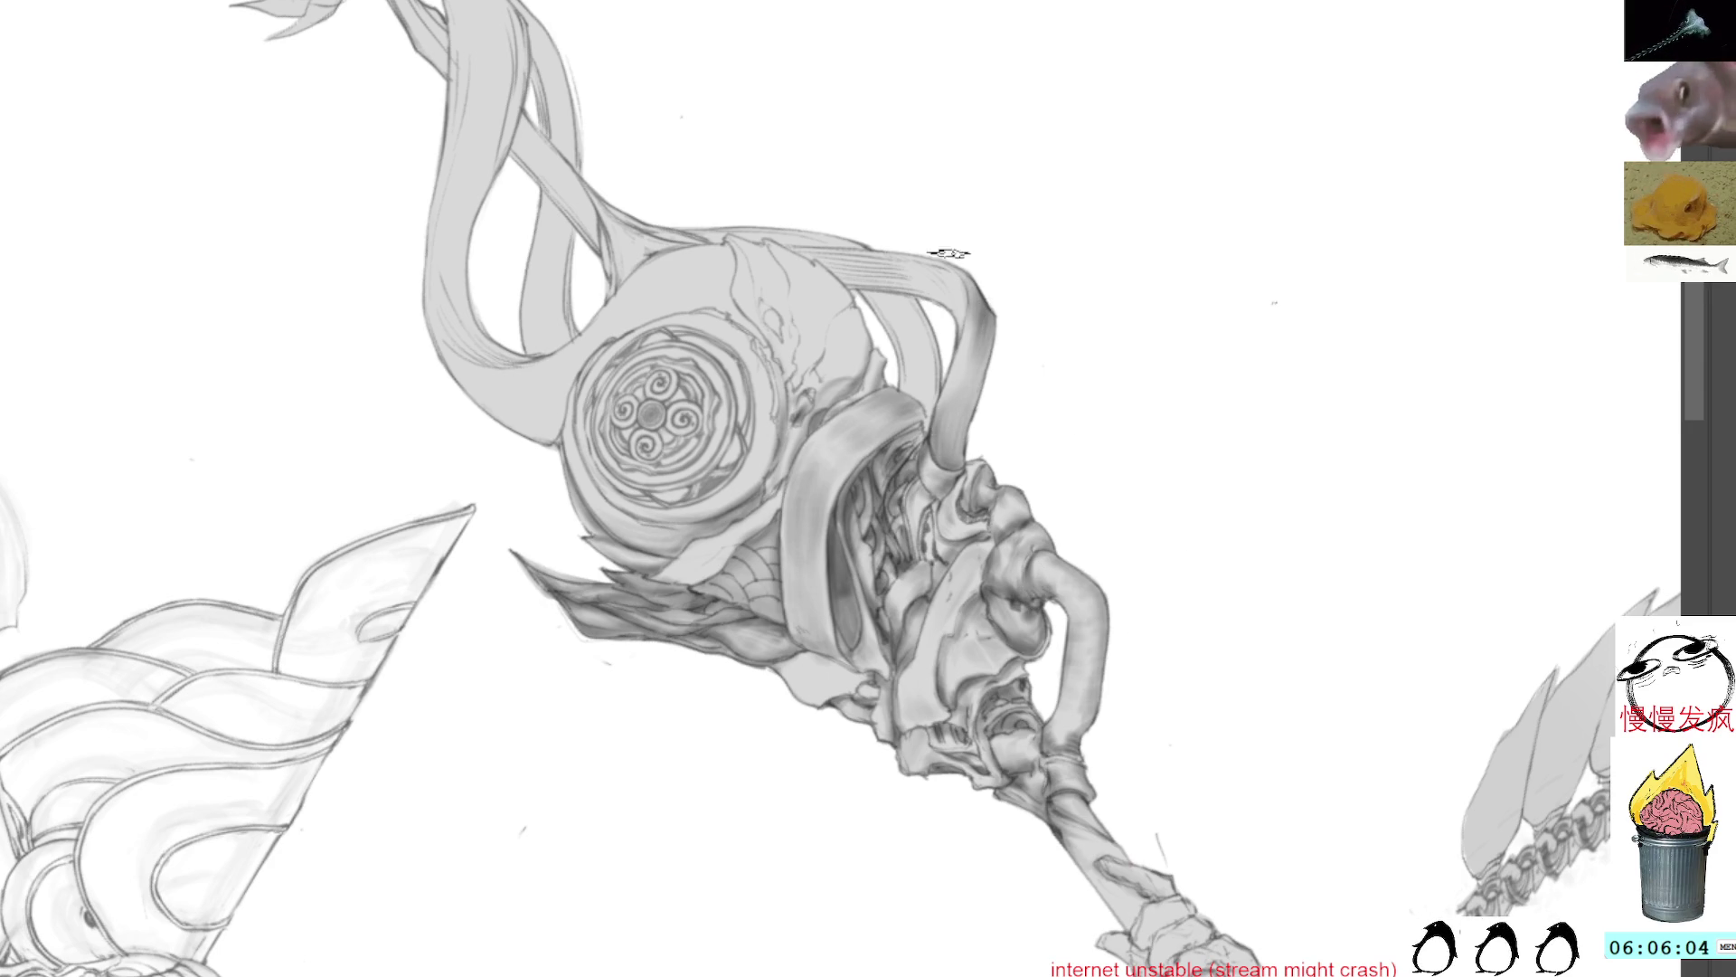
{"action": "left_click_drag", "start_coordinate": [1040, 213], "coordinate": [1074, 373]}
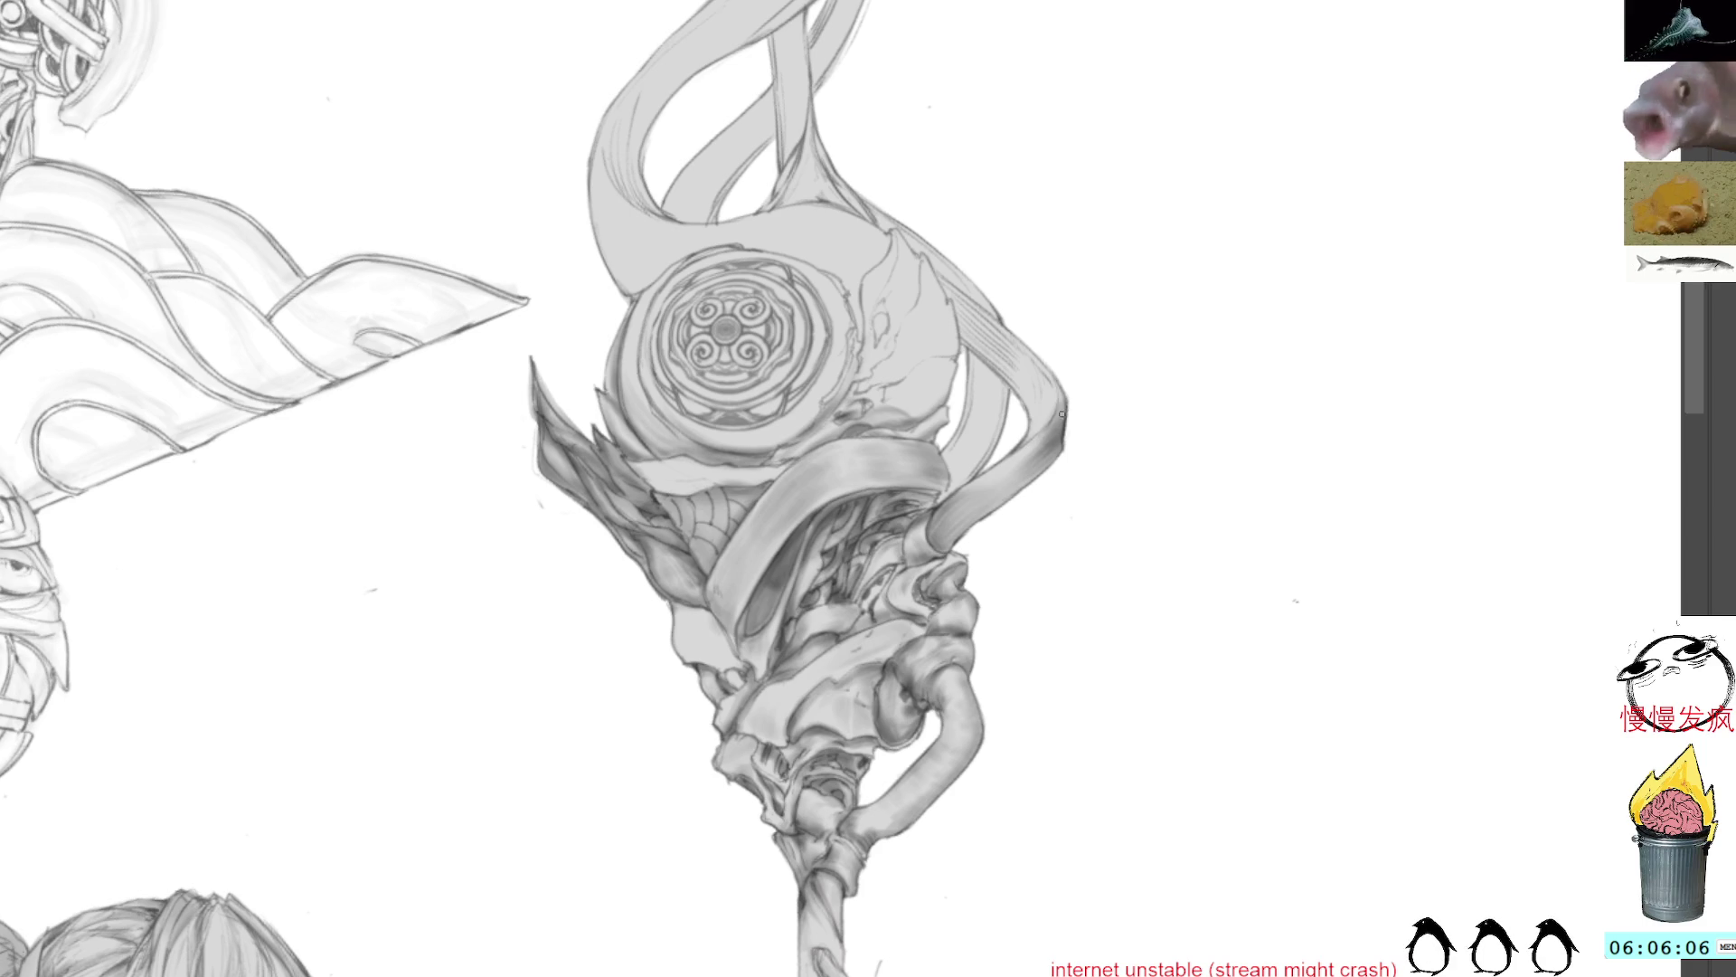
Step: Shade the tube with a light stroke on its right edge and darken its lower stretch
{"action": "mouse_move", "coordinate": [1036, 442]}
{"action": "left_mouse_down"}
{"action": "mouse_move", "coordinate": [1064, 398]}
{"action": "mouse_move", "coordinate": [973, 175]}
{"action": "left_mouse_up"}
{"action": "left_click_drag", "start_coordinate": [944, 445], "coordinate": [952, 414]}
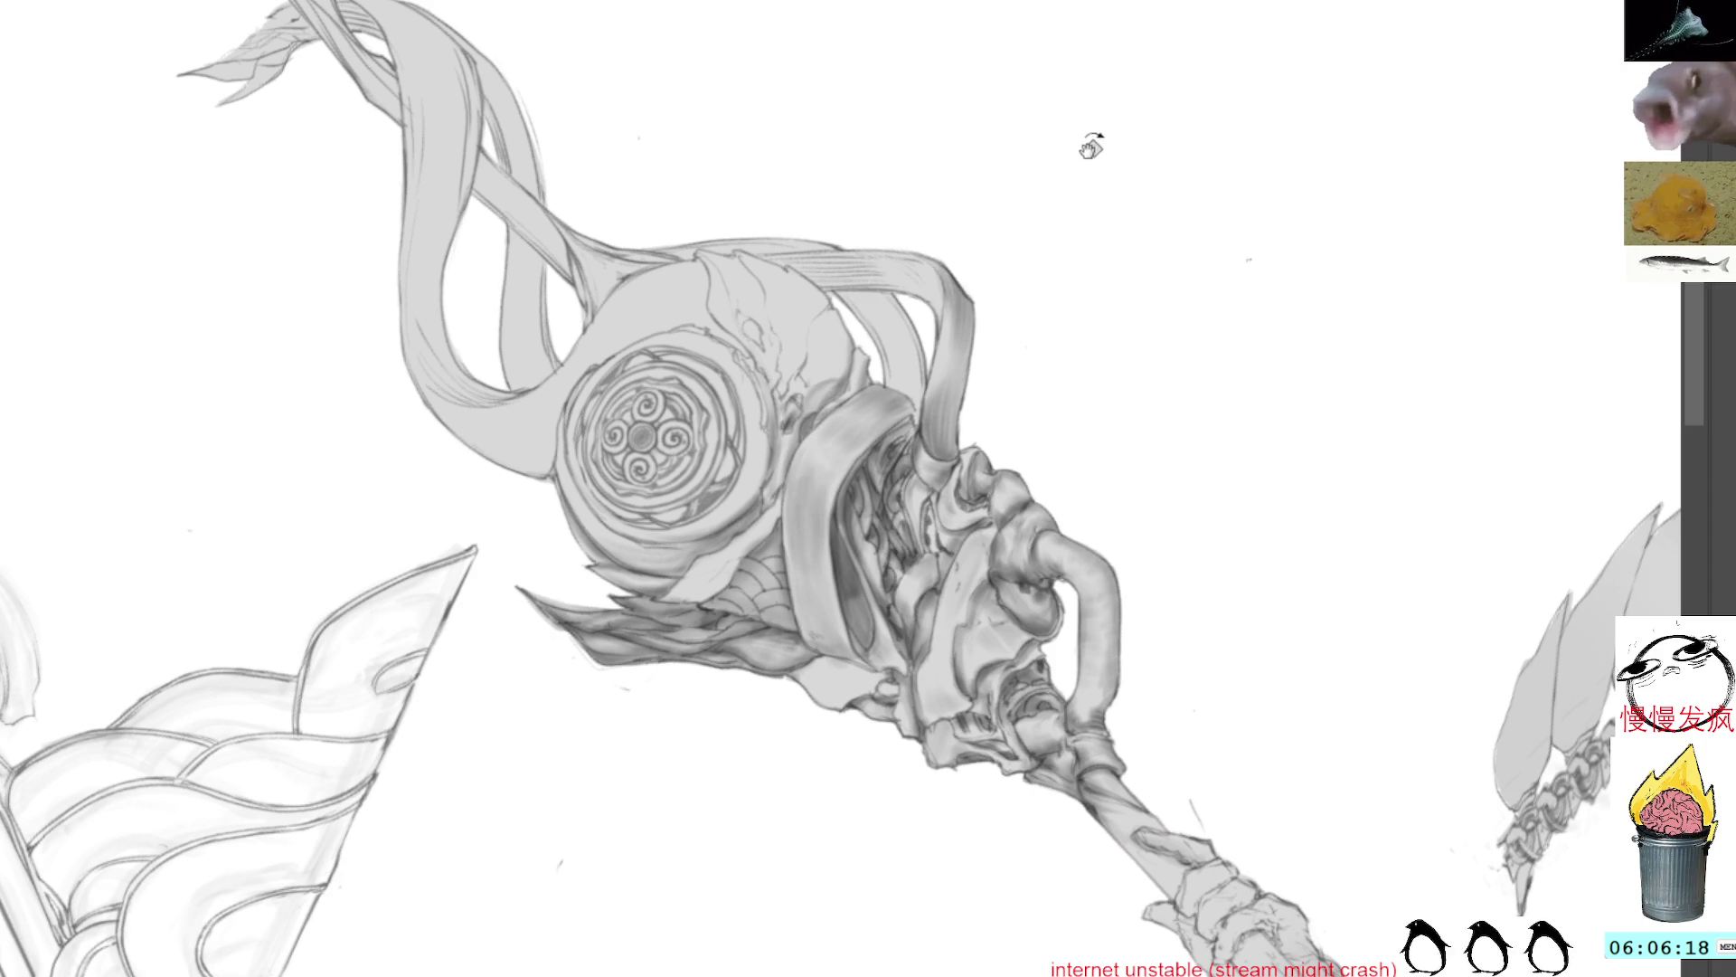
{"action": "key", "text": "Home"}
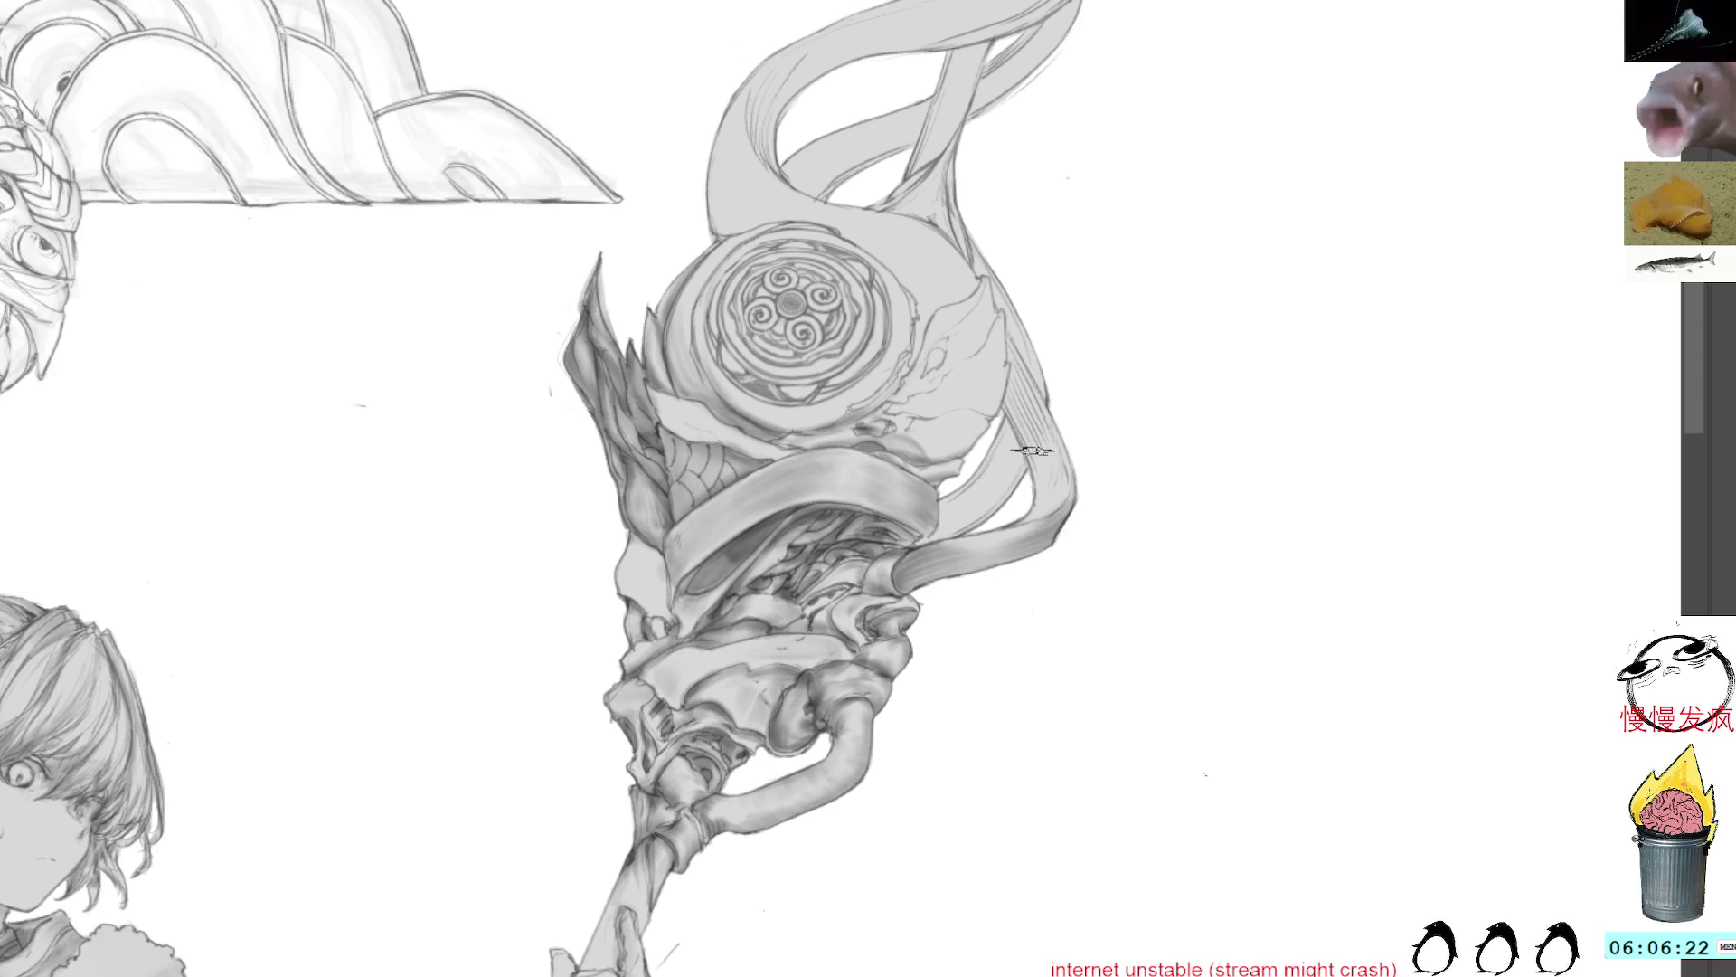
Step: Darken the right ribbon strand and lasso-select it for further shading
{"action": "mouse_move", "coordinate": [1032, 487]}
{"action": "left_mouse_down"}
{"action": "mouse_move", "coordinate": [1008, 333]}
{"action": "mouse_move", "coordinate": [1035, 498]}
{"action": "left_mouse_up"}
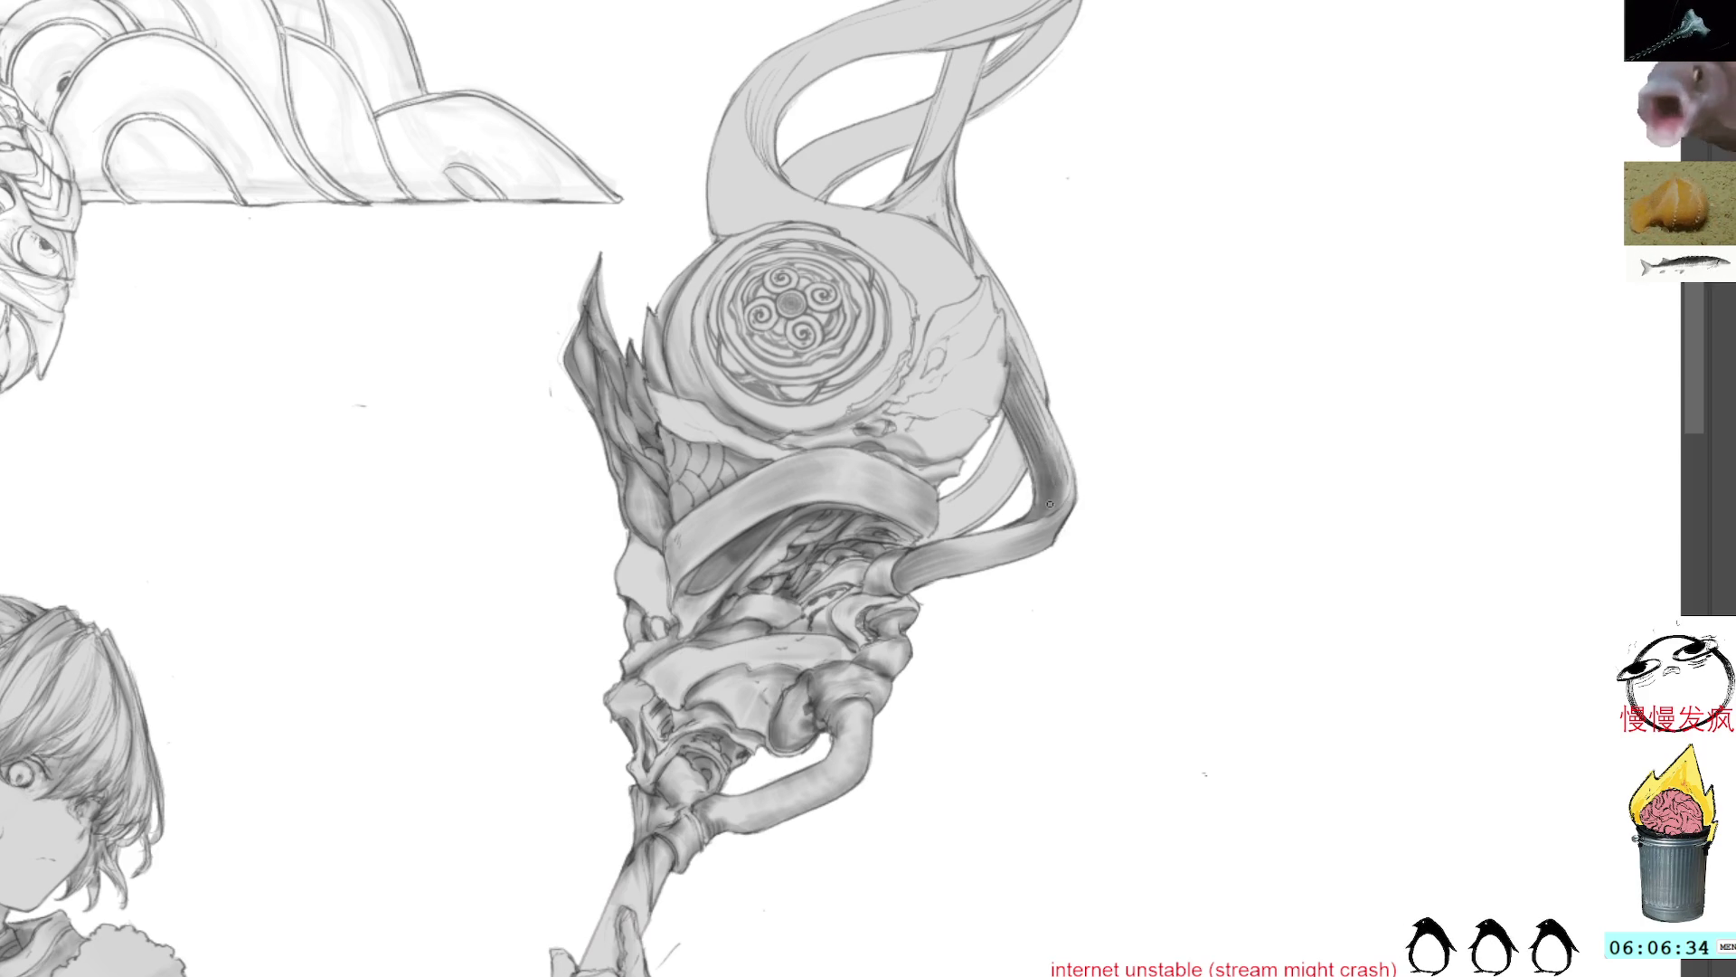
{"action": "key", "text": "l"}
{"action": "mouse_move", "coordinate": [1054, 337]}
{"action": "left_mouse_down"}
{"action": "mouse_move", "coordinate": [1004, 312]}
{"action": "mouse_move", "coordinate": [1013, 512]}
{"action": "mouse_move", "coordinate": [1031, 526]}
{"action": "mouse_move", "coordinate": [1071, 493]}
{"action": "mouse_move", "coordinate": [1006, 309]}
{"action": "left_mouse_up"}
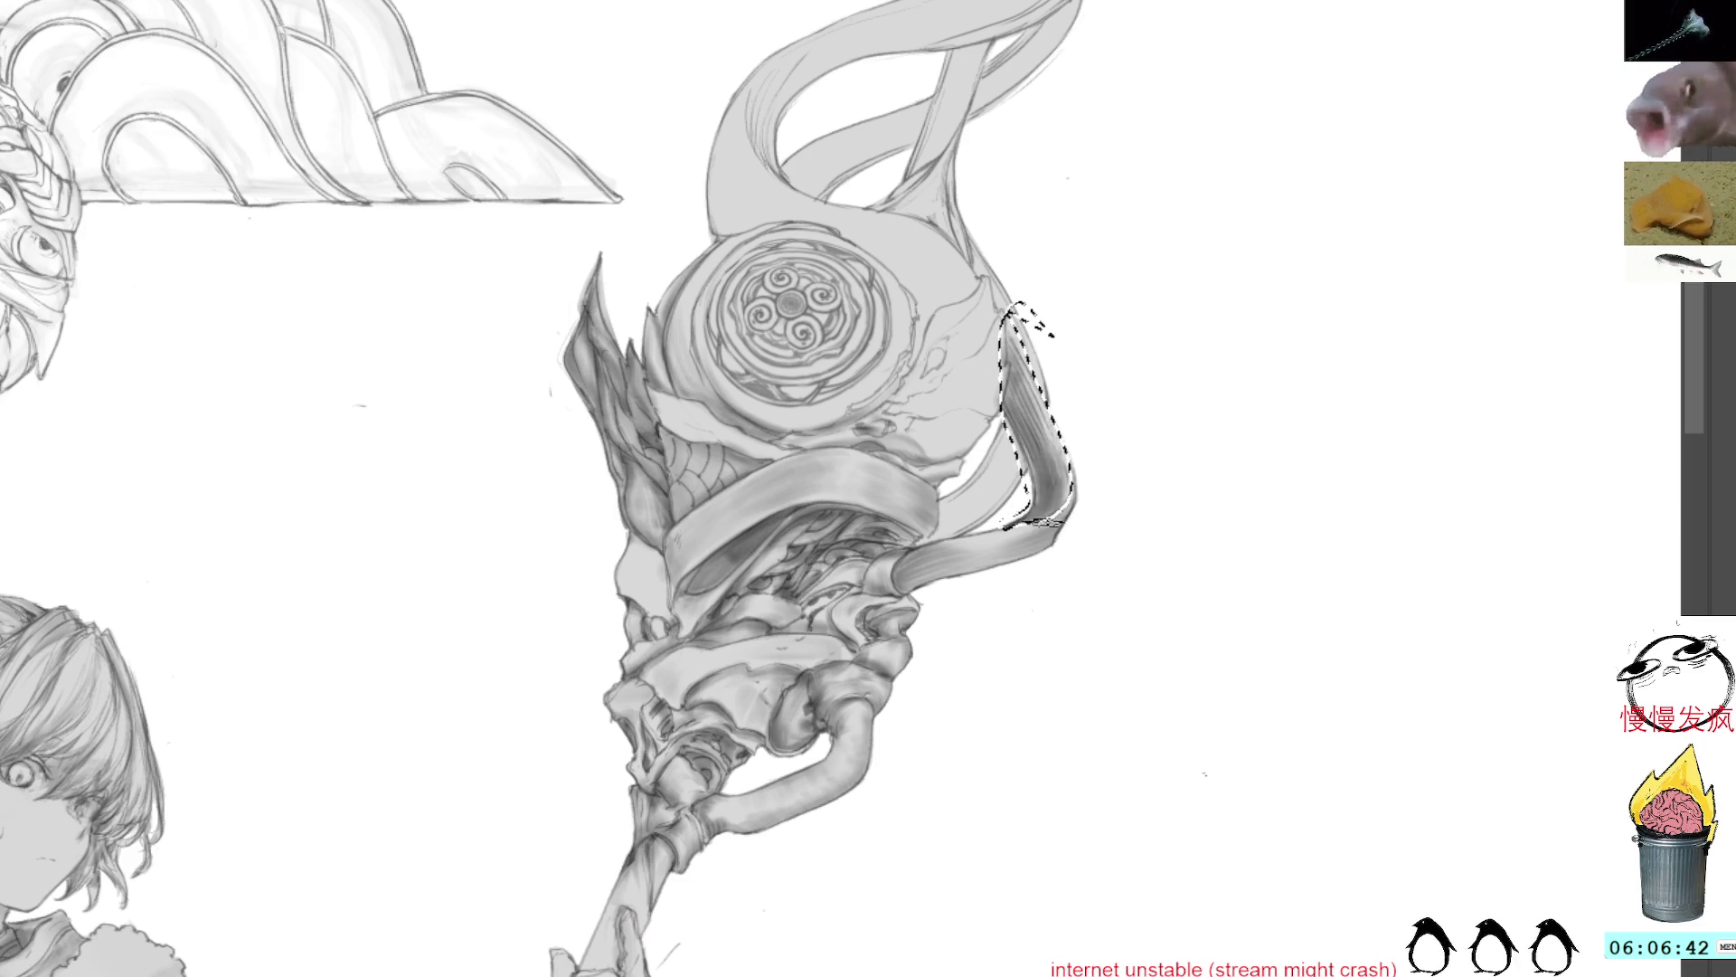
Step: Paint darker grey inside the selected right ribbon strand, then deselect it
{"action": "mouse_move", "coordinate": [1077, 516]}
{"action": "left_mouse_down"}
{"action": "mouse_move", "coordinate": [1058, 426]}
{"action": "mouse_move", "coordinate": [1074, 485]}
{"action": "mouse_move", "coordinate": [1009, 398]}
{"action": "mouse_move", "coordinate": [1008, 312]}
{"action": "mouse_move", "coordinate": [1017, 361]}
{"action": "mouse_move", "coordinate": [1027, 312]}
{"action": "left_mouse_up"}
{"action": "key", "text": "ctrl+d"}
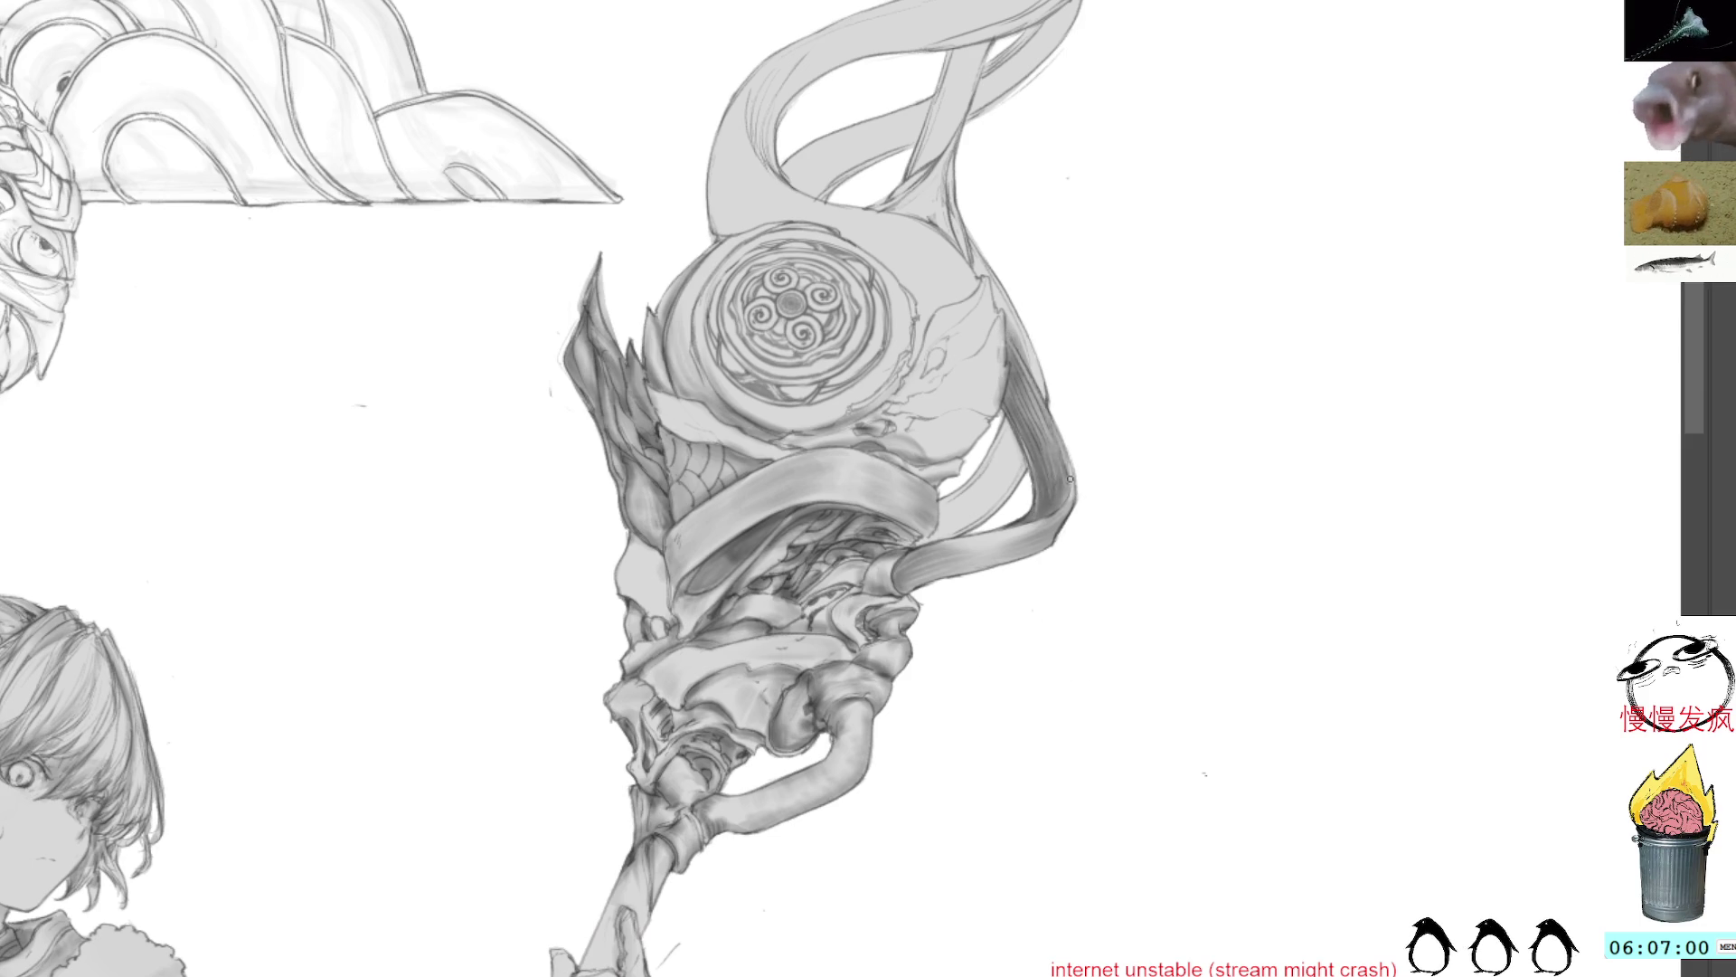
{"action": "scroll", "coordinate": [1058, 425], "scroll_direction": "down", "scroll_amount": 2}
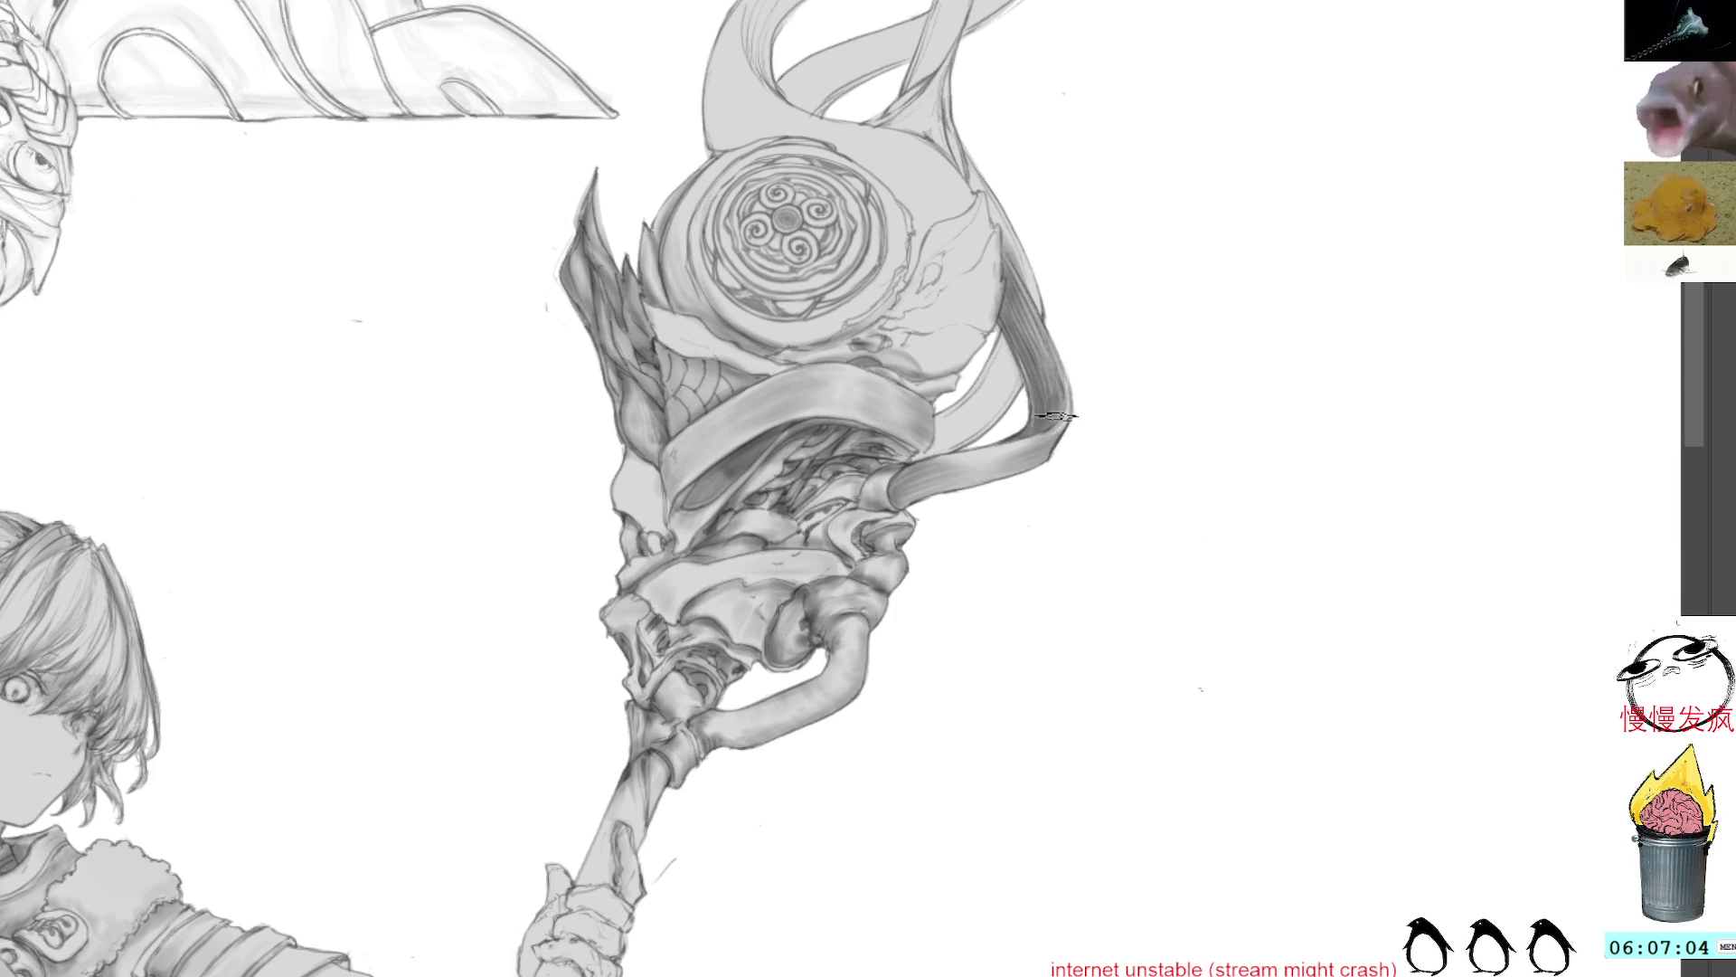
Step: Turn the staff upright, lasso the strand beside the band, shade it, deselect, and sample a grey from the band
{"action": "mouse_move", "coordinate": [1117, 291]}
{"action": "left_mouse_down"}
{"action": "mouse_move", "coordinate": [873, 117]}
{"action": "mouse_move", "coordinate": [890, 165]}
{"action": "left_mouse_up"}
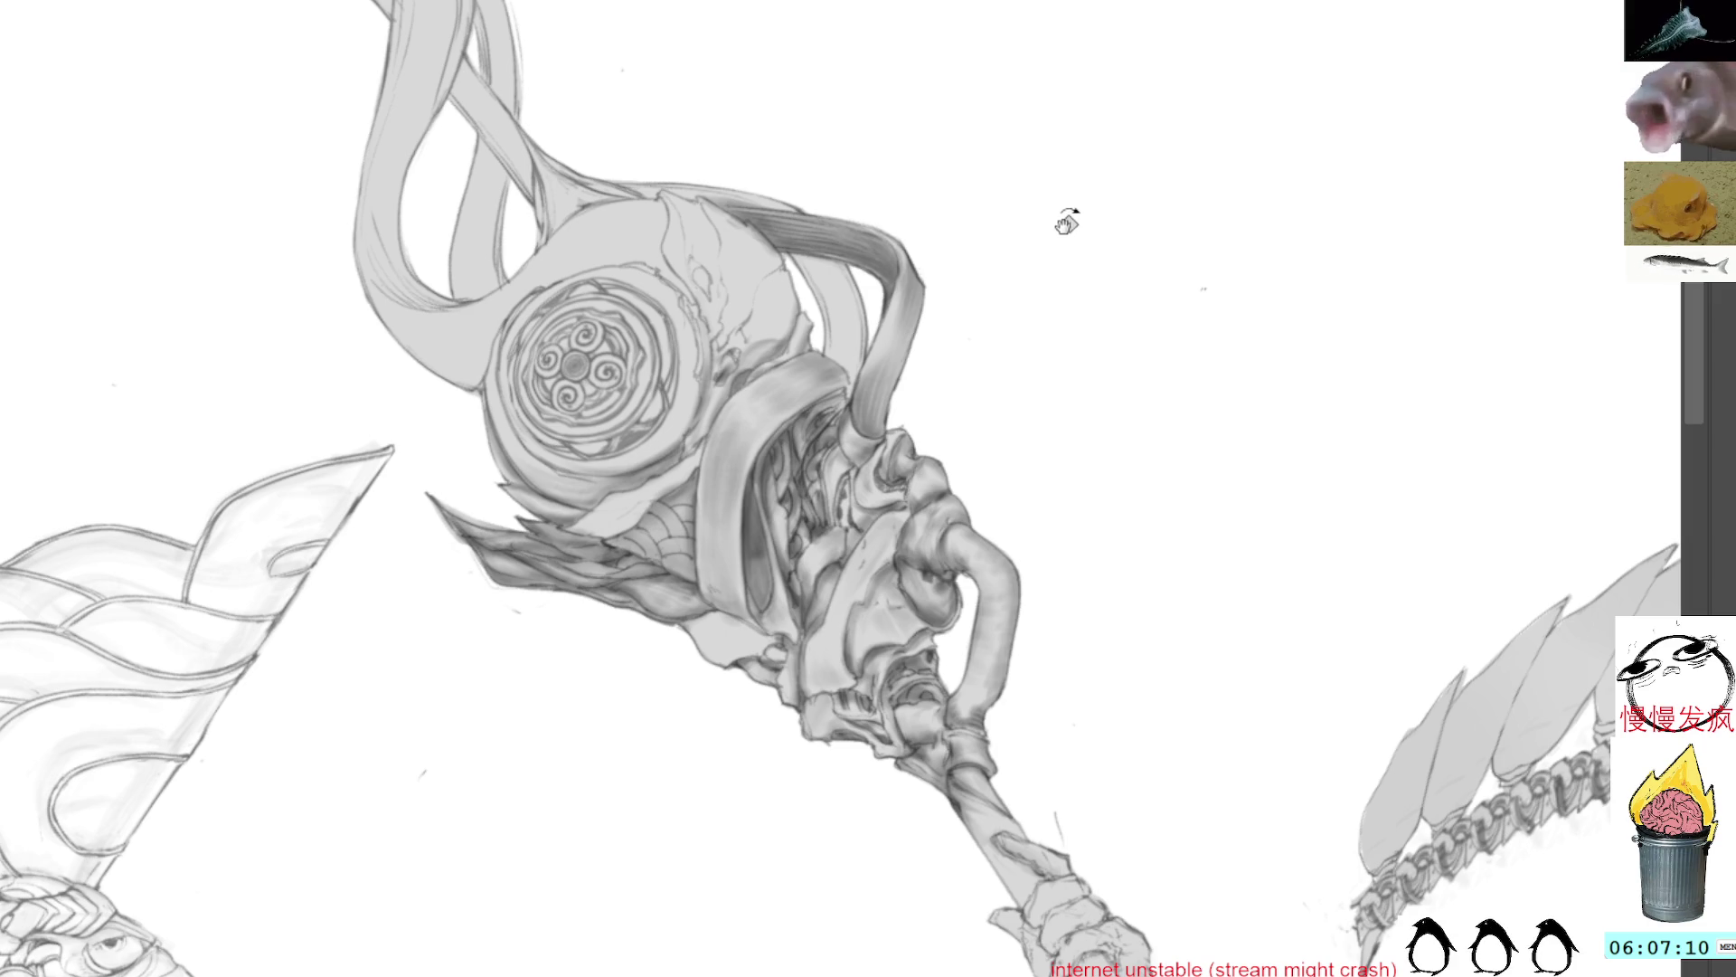
{"action": "mouse_move", "coordinate": [1063, 214]}
{"action": "left_mouse_down"}
{"action": "mouse_move", "coordinate": [1102, 230]}
{"action": "mouse_move", "coordinate": [1134, 321]}
{"action": "left_mouse_up"}
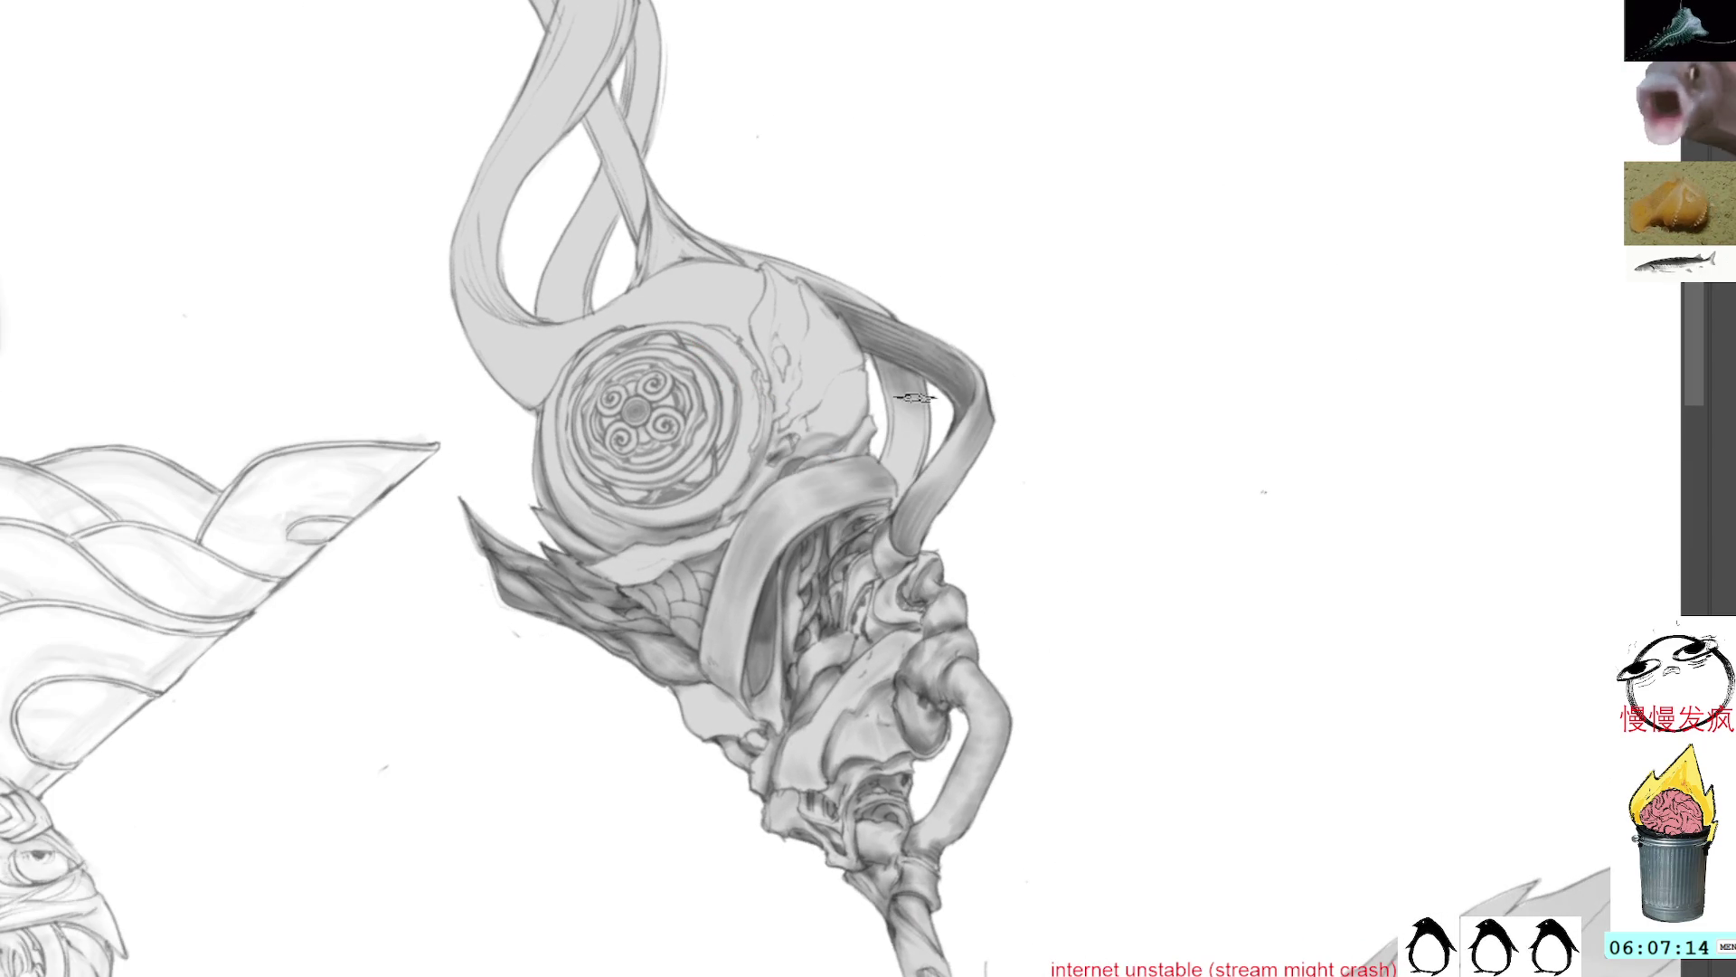
{"action": "mouse_move", "coordinate": [872, 345]}
{"action": "left_mouse_down"}
{"action": "mouse_move", "coordinate": [892, 508]}
{"action": "mouse_move", "coordinate": [935, 398]}
{"action": "mouse_move", "coordinate": [870, 351]}
{"action": "left_mouse_up"}
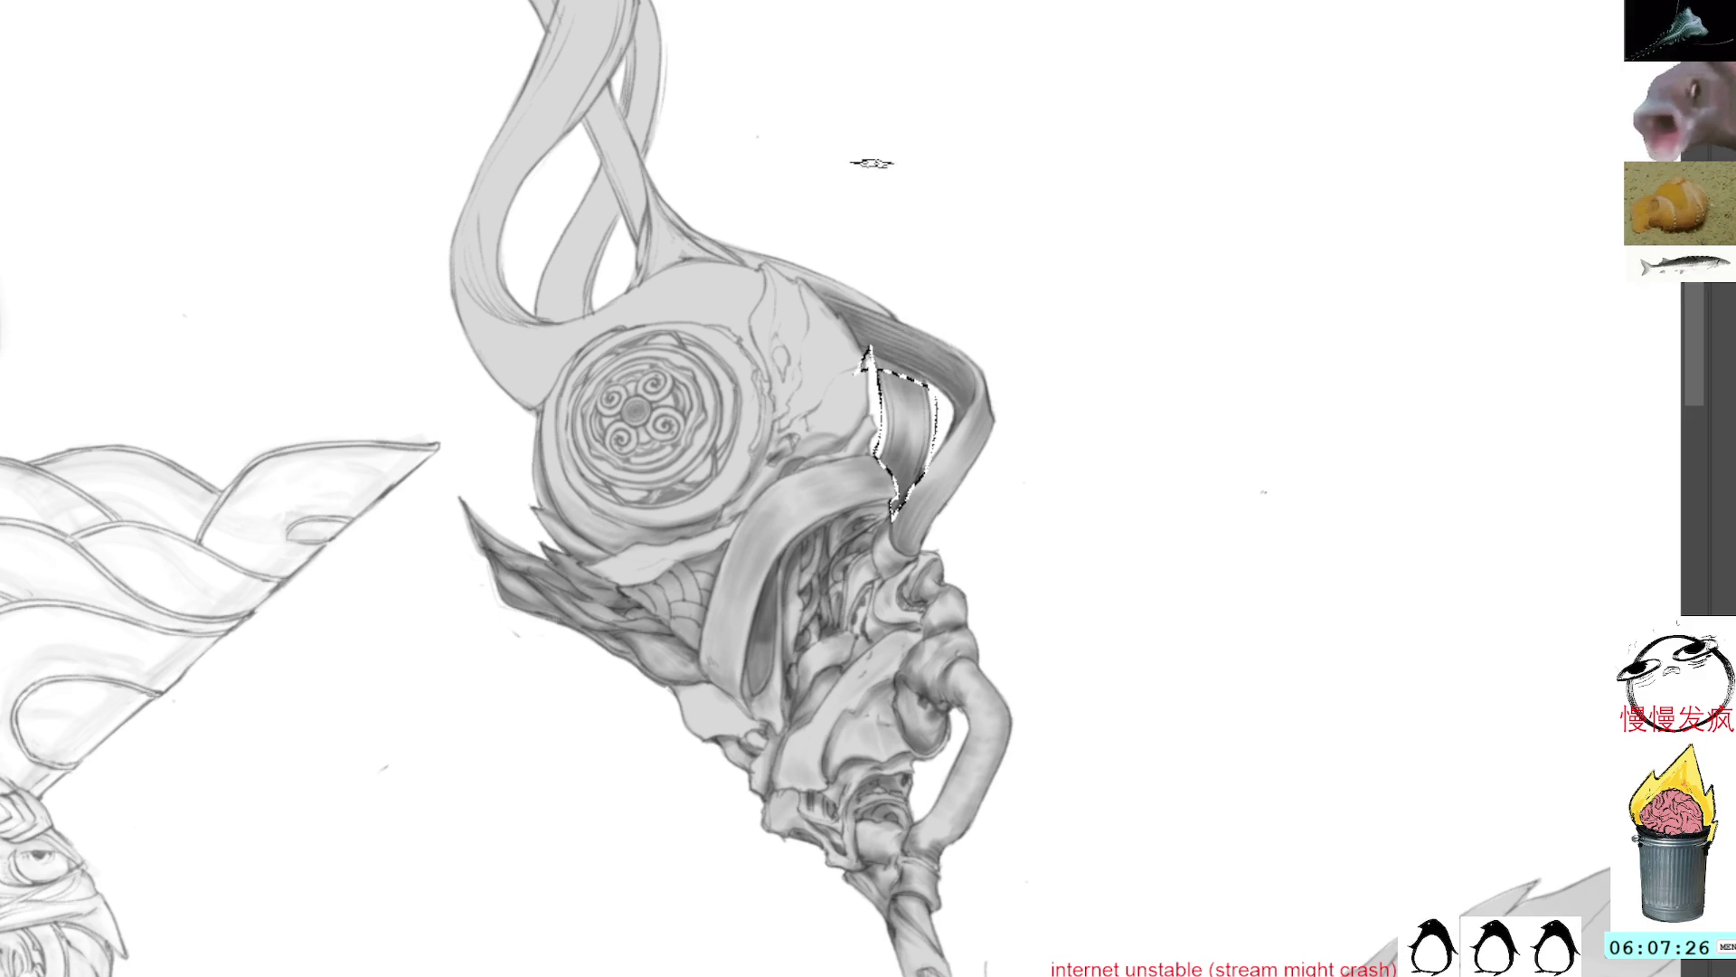
{"action": "key", "text": "ctrl+d"}
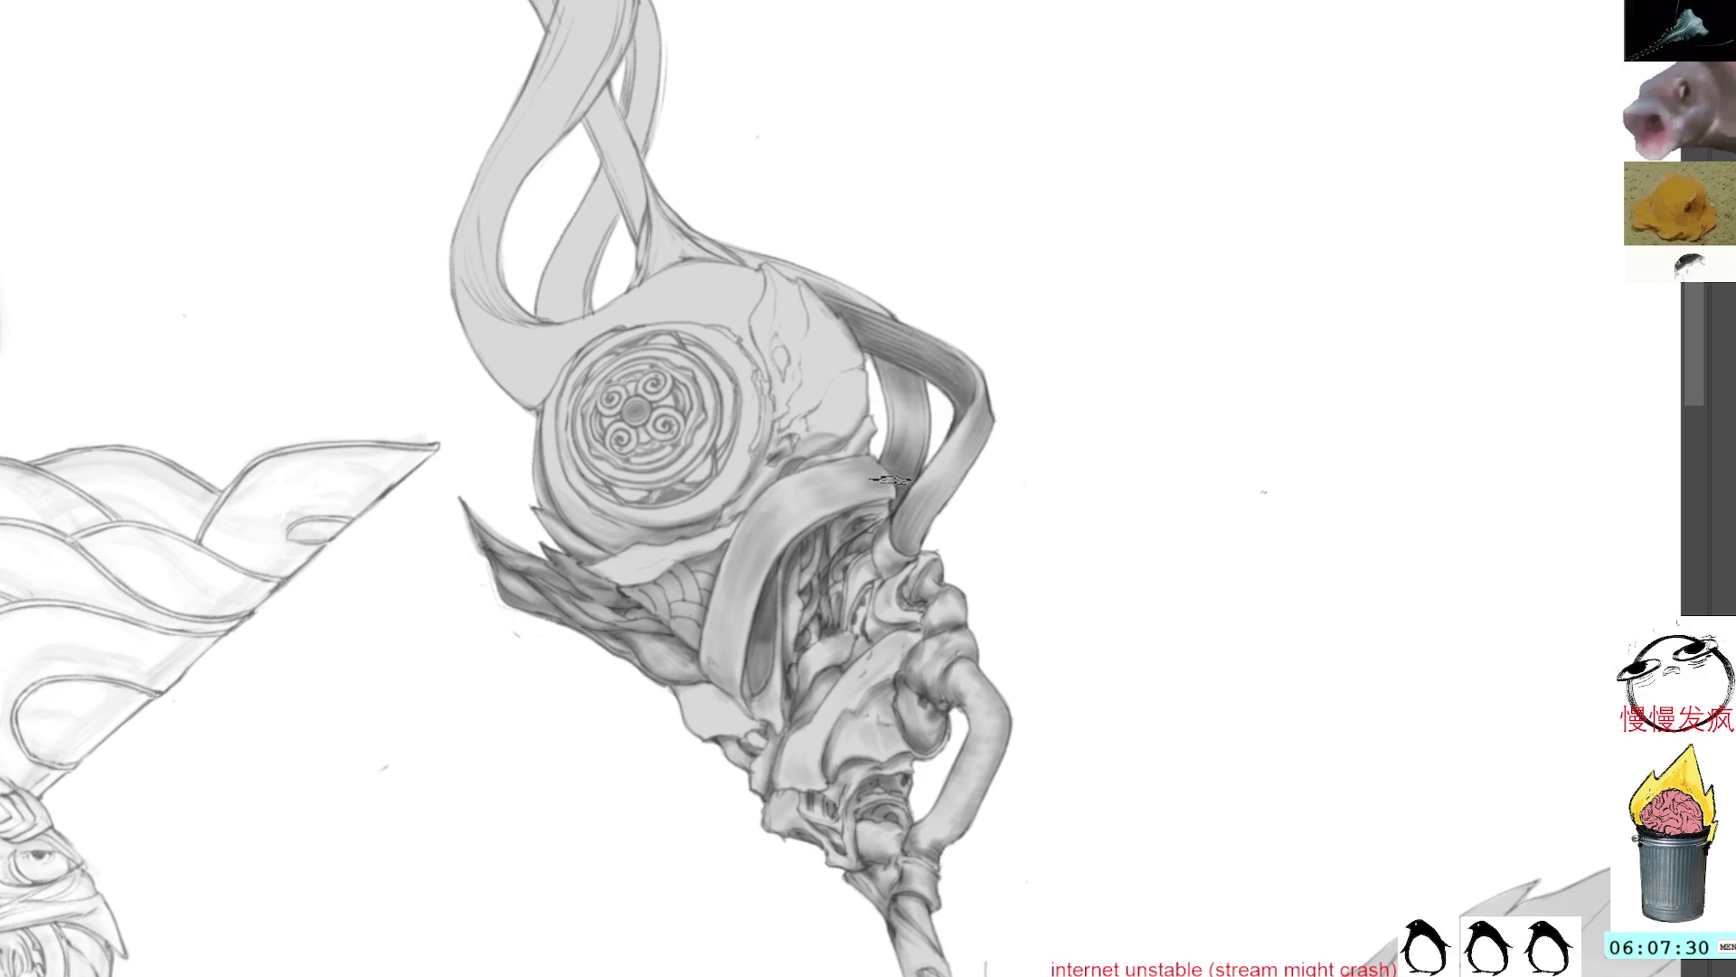
{"action": "left_click", "coordinate": [912, 415], "text": "alt"}
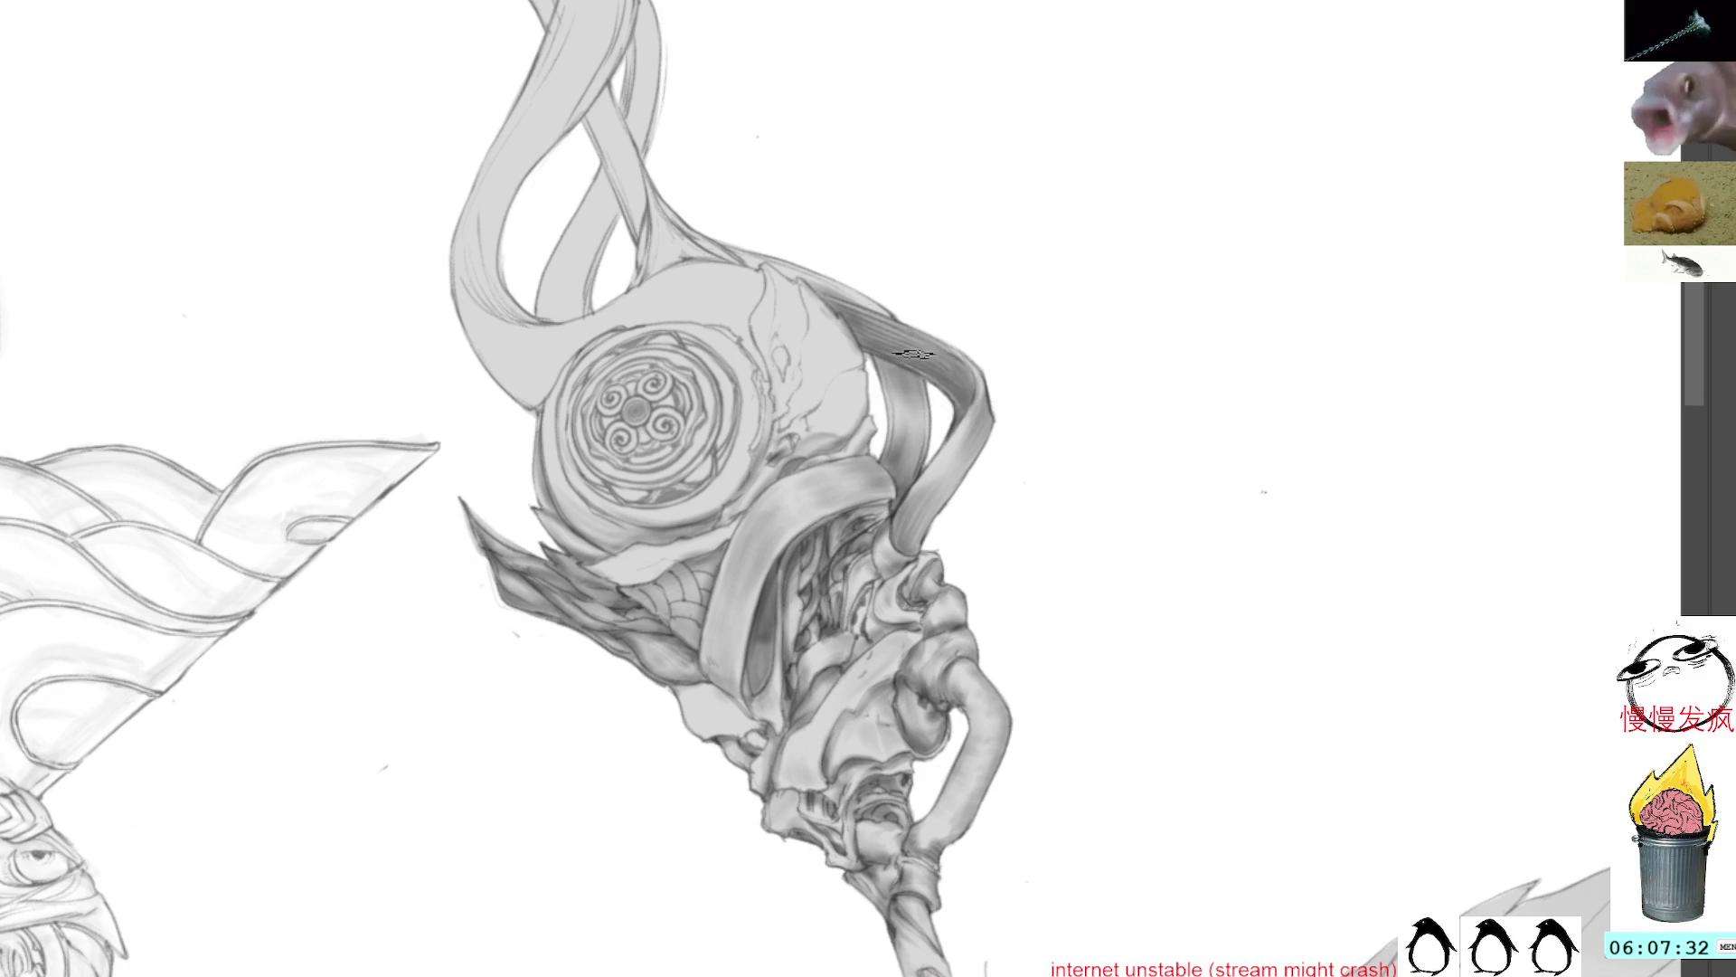